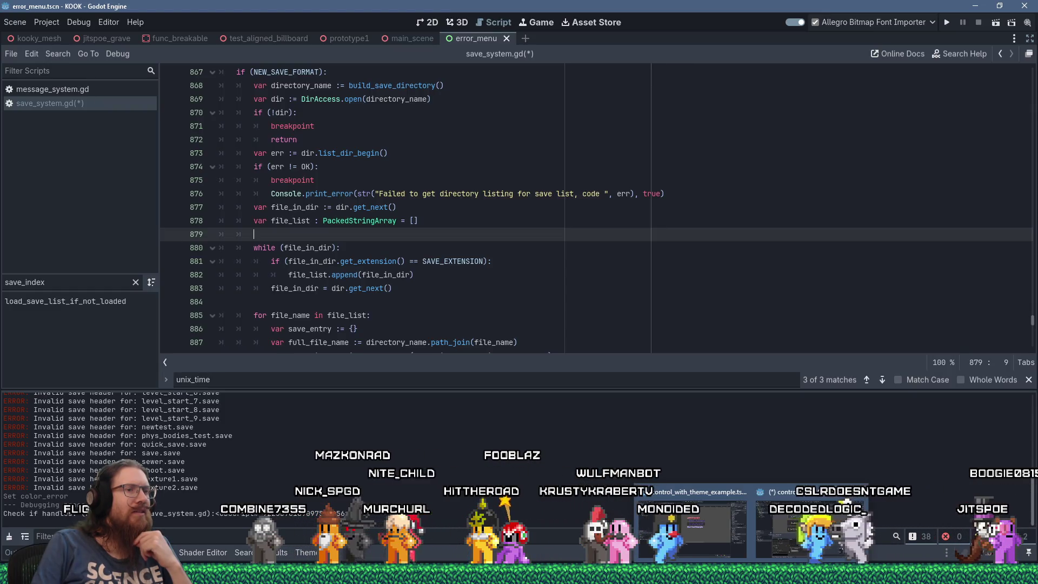
Step: Leave save_system.gd for the 3D view and exit distraction-free mode to restore the docks
{"action": "left_click", "coordinate": [554, 277]}
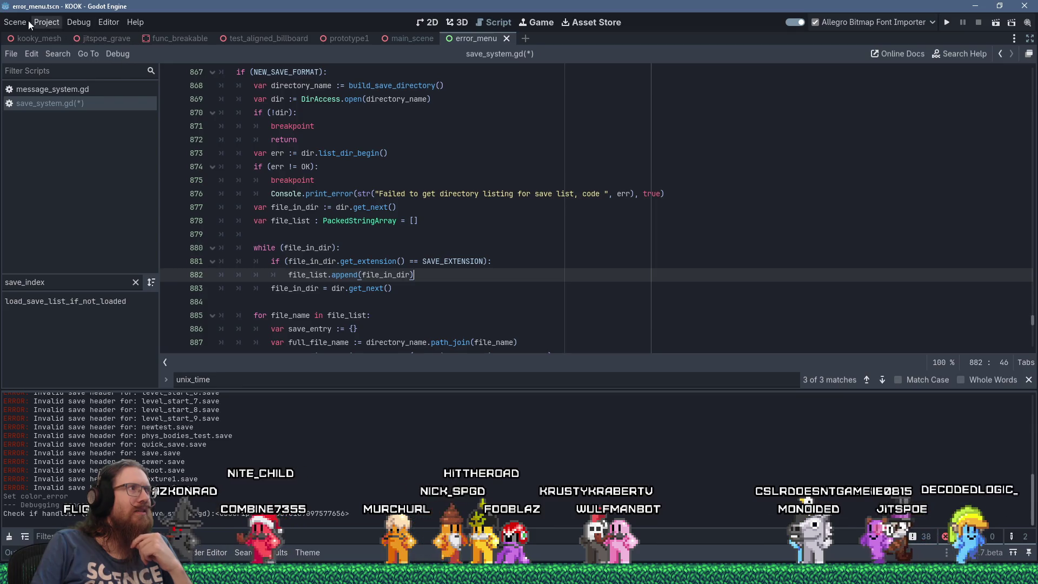
{"action": "left_click", "coordinate": [21, 22]}
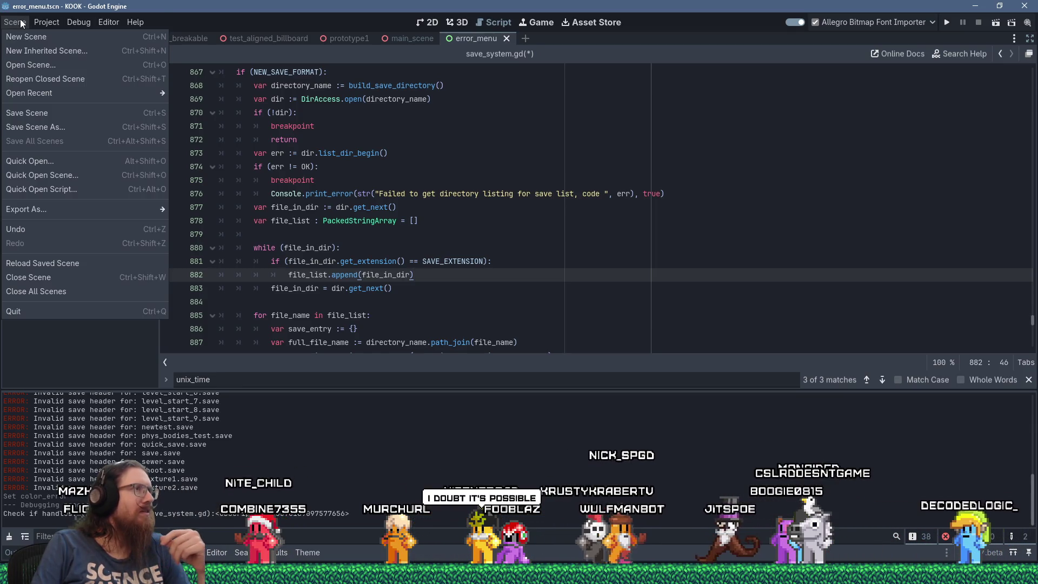
{"action": "key", "text": "Escape"}
{"action": "left_click", "coordinate": [457, 22]}
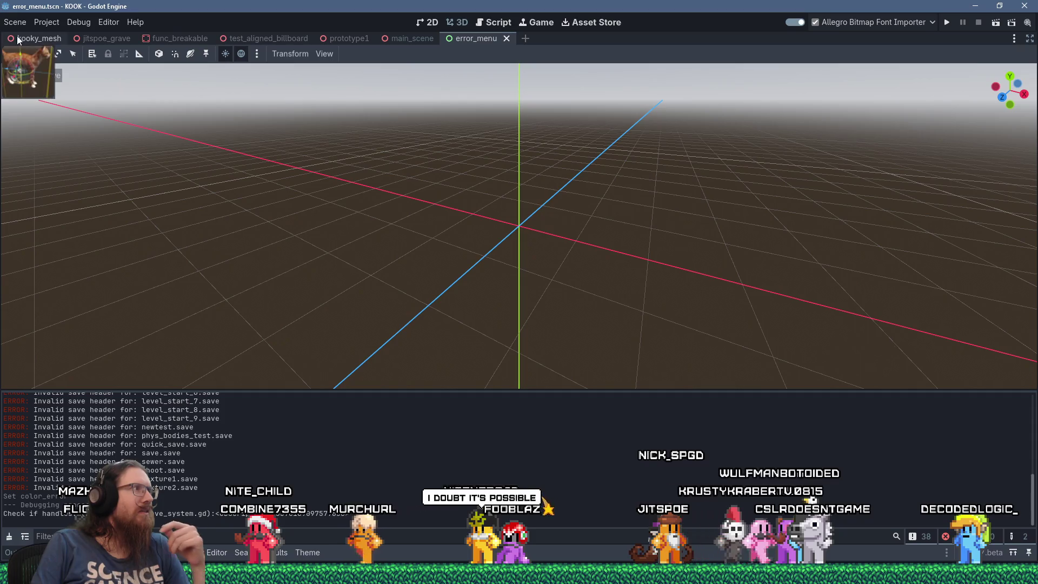
{"action": "key", "text": "ctrl+shift+F11"}
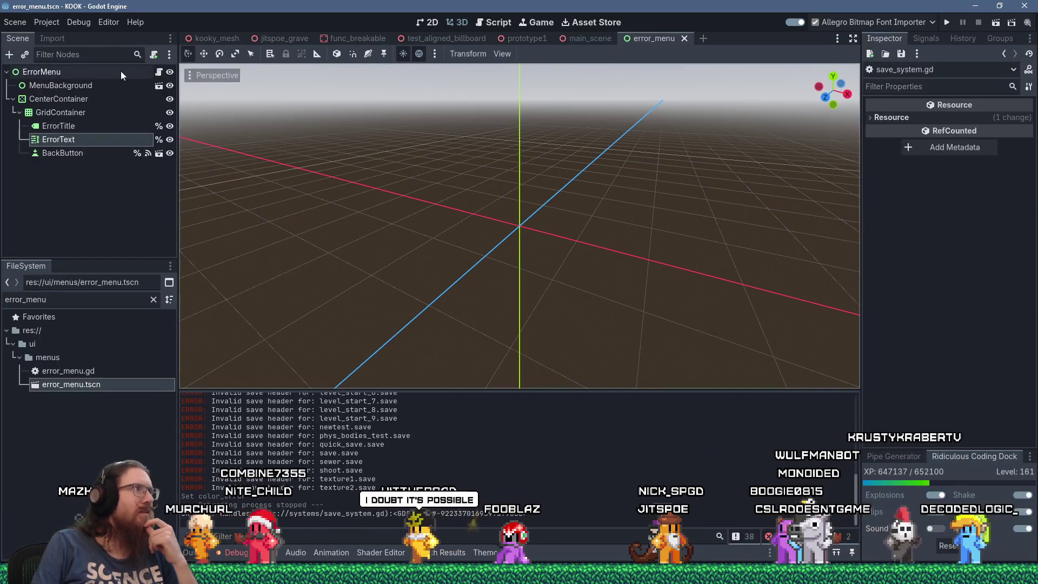
{"action": "left_click", "coordinate": [16, 22]}
Step: Create a new scene with a Node3D root and add a StaticBody3D child
{"action": "left_click", "coordinate": [18, 35]}
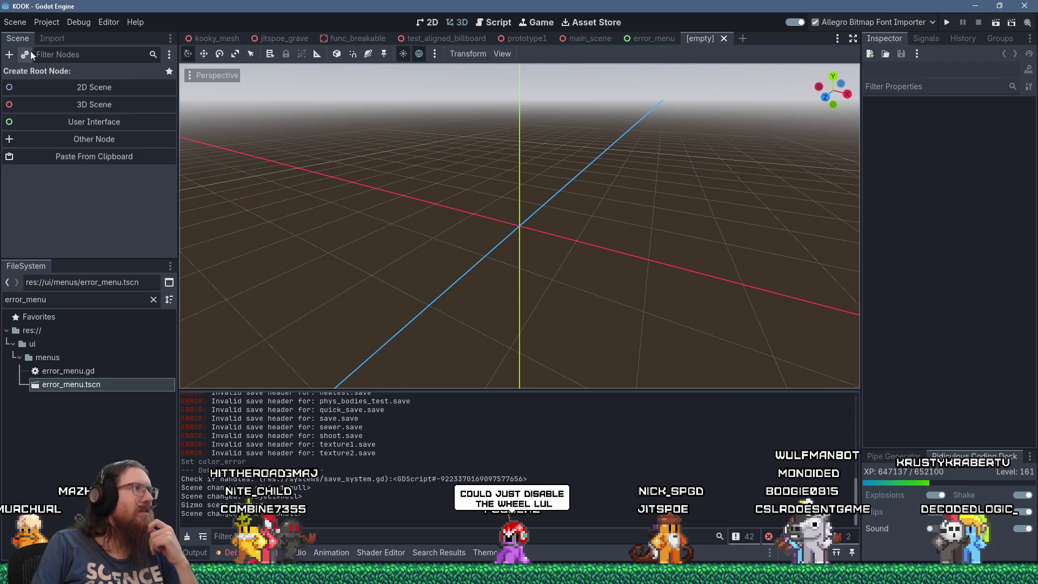
{"action": "left_click", "coordinate": [73, 105]}
{"action": "key", "text": "ctrl+a"}
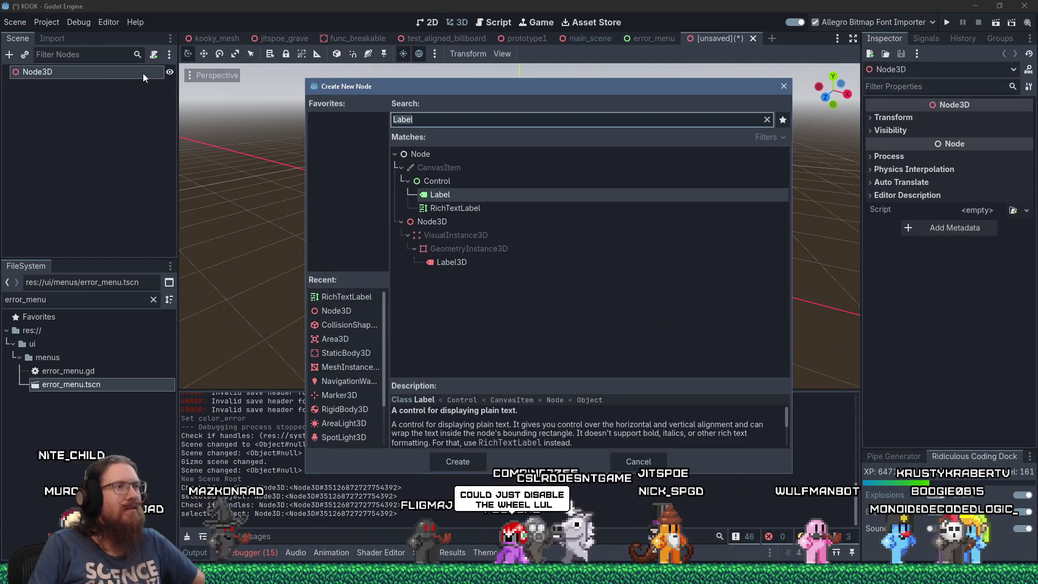
{"action": "type", "text": "static"}
{"action": "key", "text": "Return"}
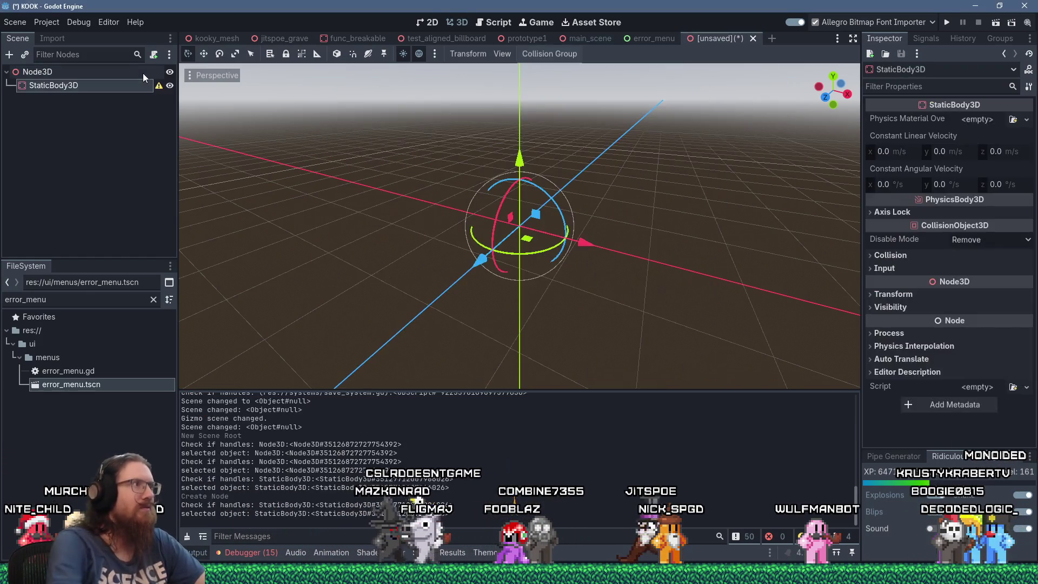
Step: Add a CollisionShape3D under the StaticBody3D and view its Shape choices in the Inspector
{"action": "left_click", "coordinate": [9, 59]}
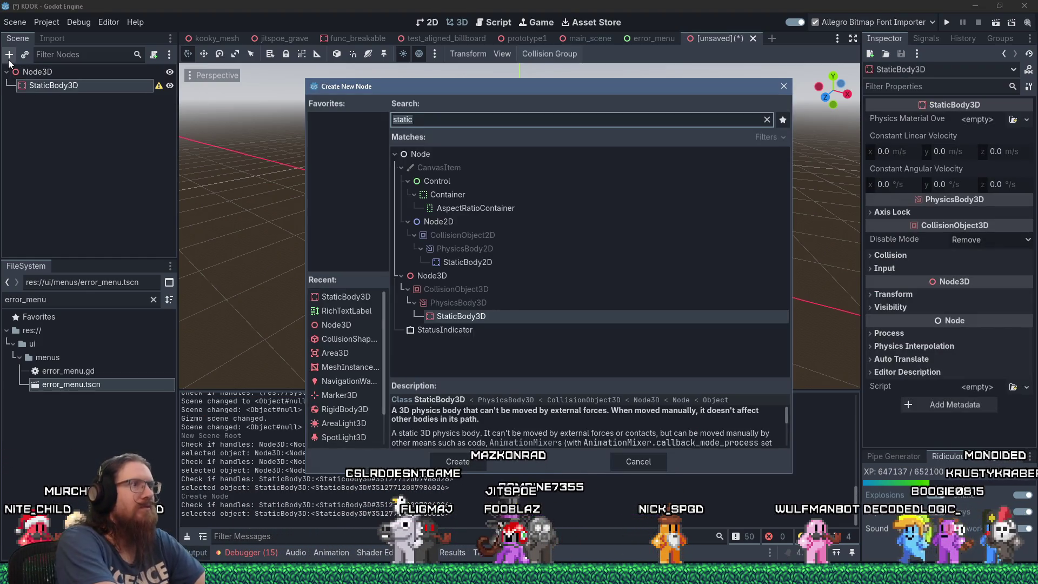
{"action": "type", "text": "collision"}
{"action": "key", "text": "Return"}
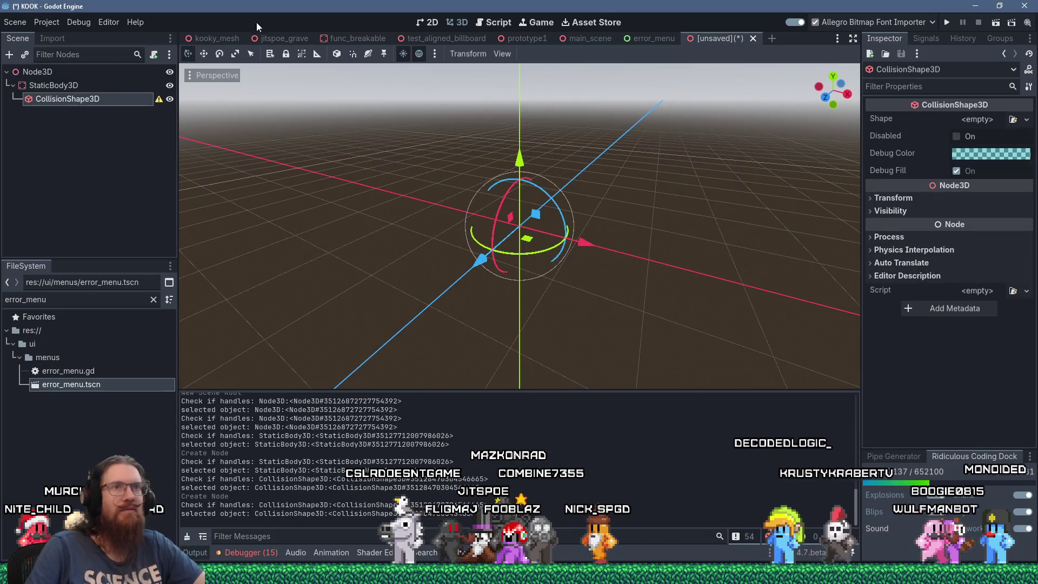
{"action": "left_click", "coordinate": [987, 122]}
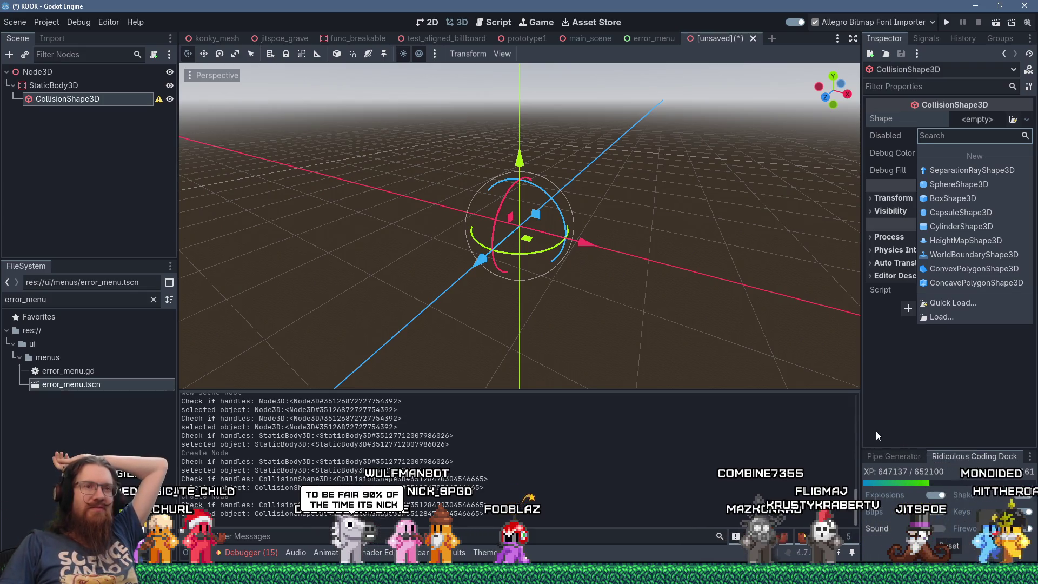
{"action": "left_click", "coordinate": [880, 395]}
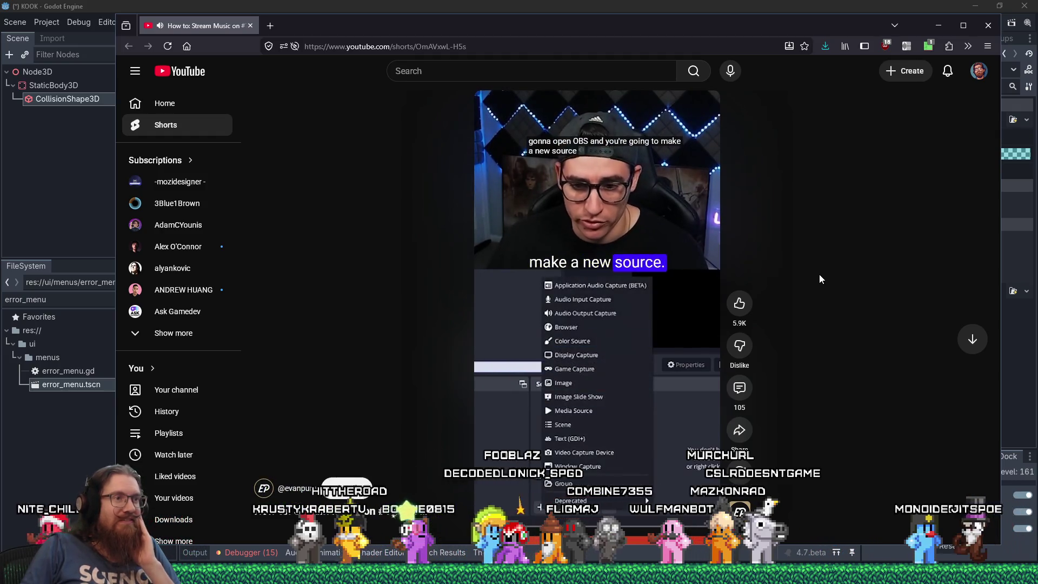
Step: Toggle the speed extension's Enable on and back off, pause the Short, and close the YouTube tab
{"action": "left_click", "coordinate": [906, 46]}
{"action": "left_click", "coordinate": [811, 79]}
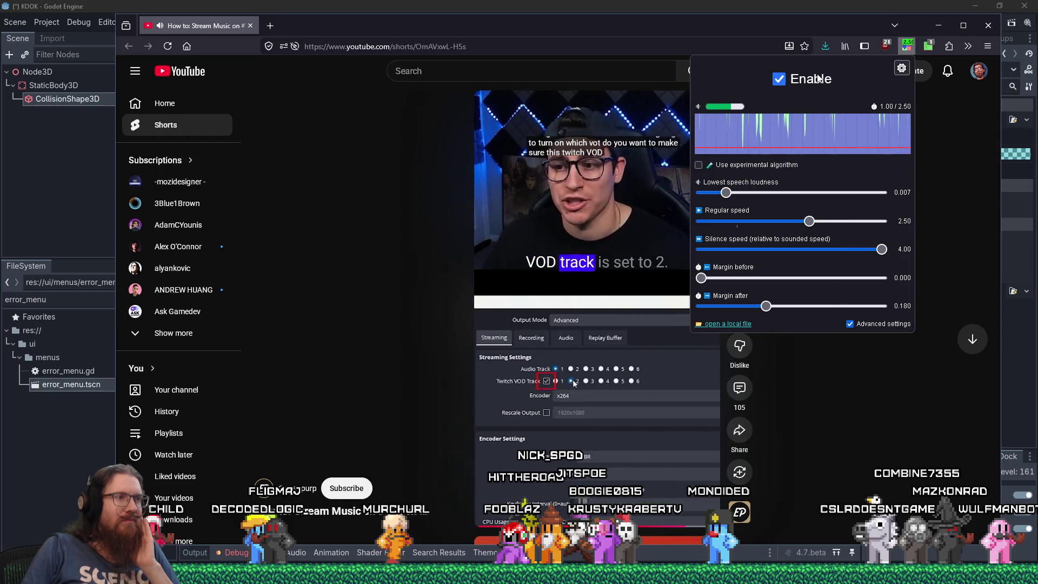
{"action": "left_click", "coordinate": [778, 79]}
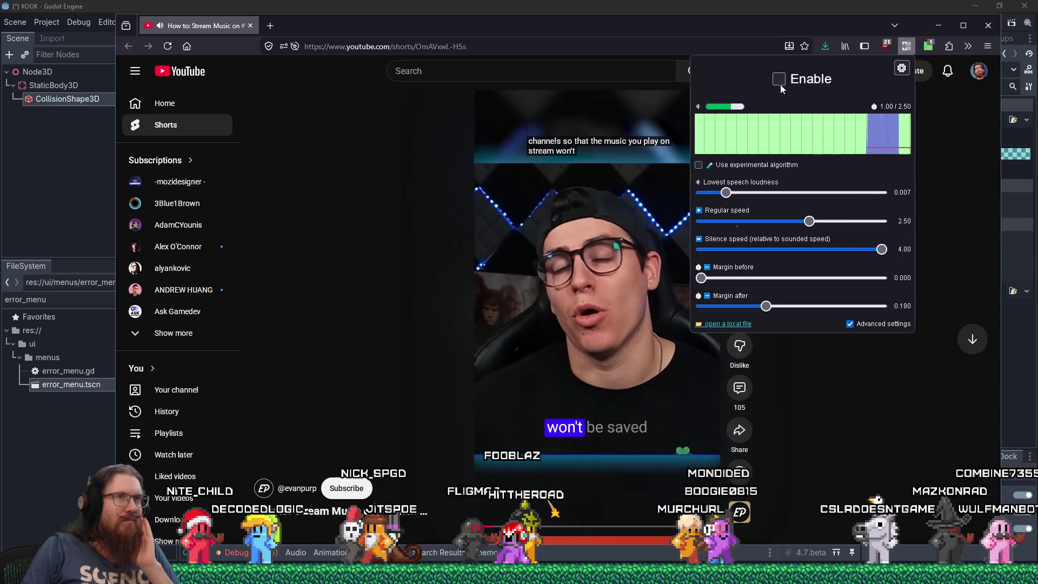
{"action": "left_click", "coordinate": [621, 171]}
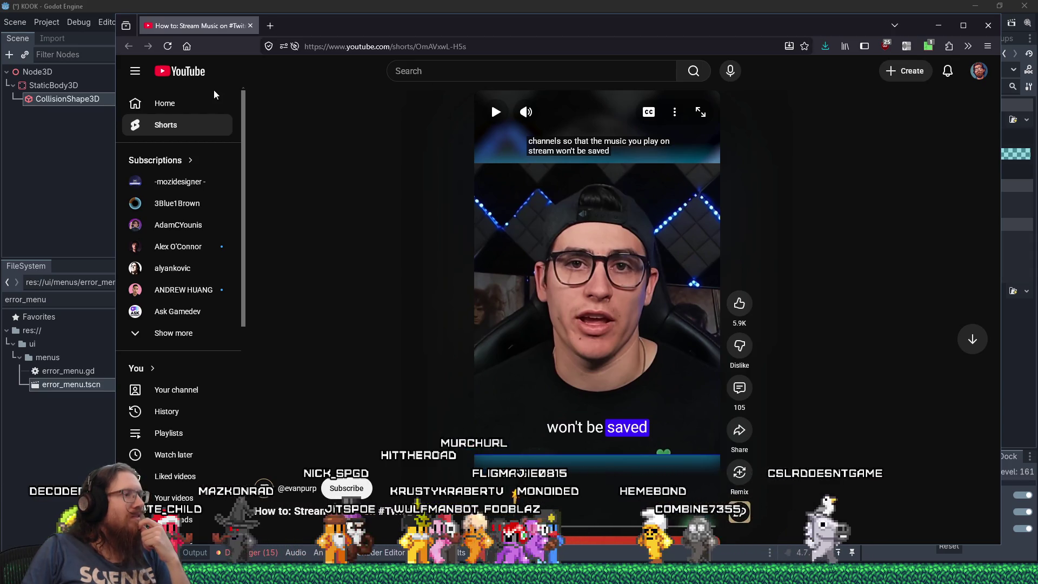
{"action": "left_click", "coordinate": [250, 26]}
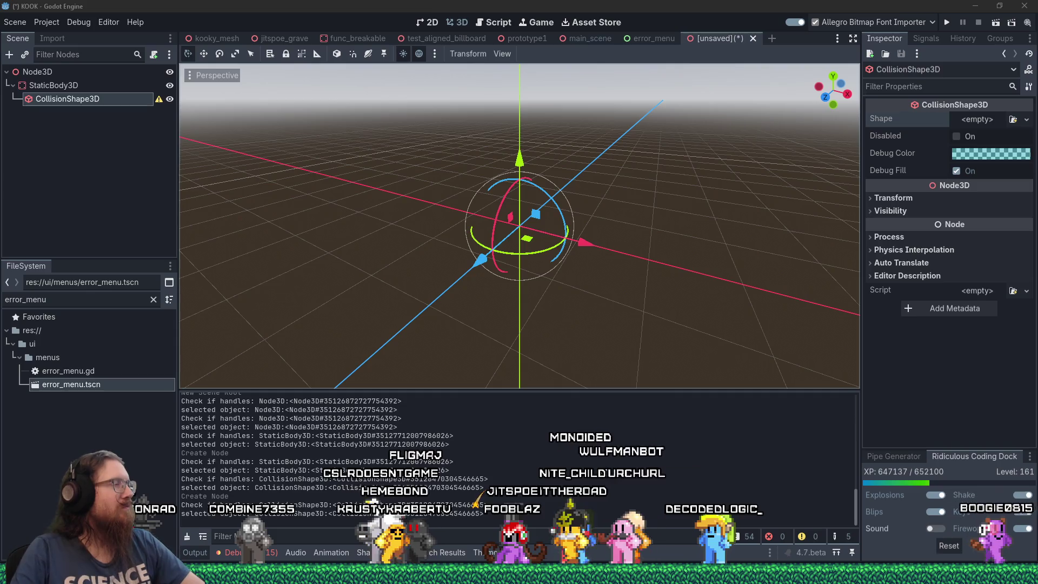
Step: Focus the Godot window and enter e:\projects\fotf\ in the Run dialog
{"action": "left_click", "coordinate": [199, 5]}
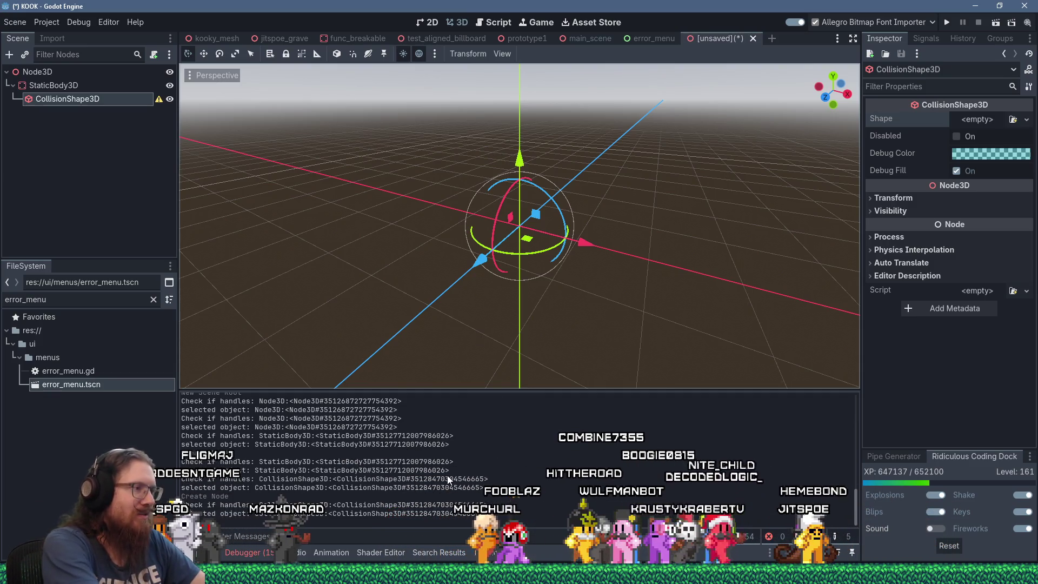
{"action": "key", "text": "super+r"}
{"action": "type", "text": "e:\\projects"}
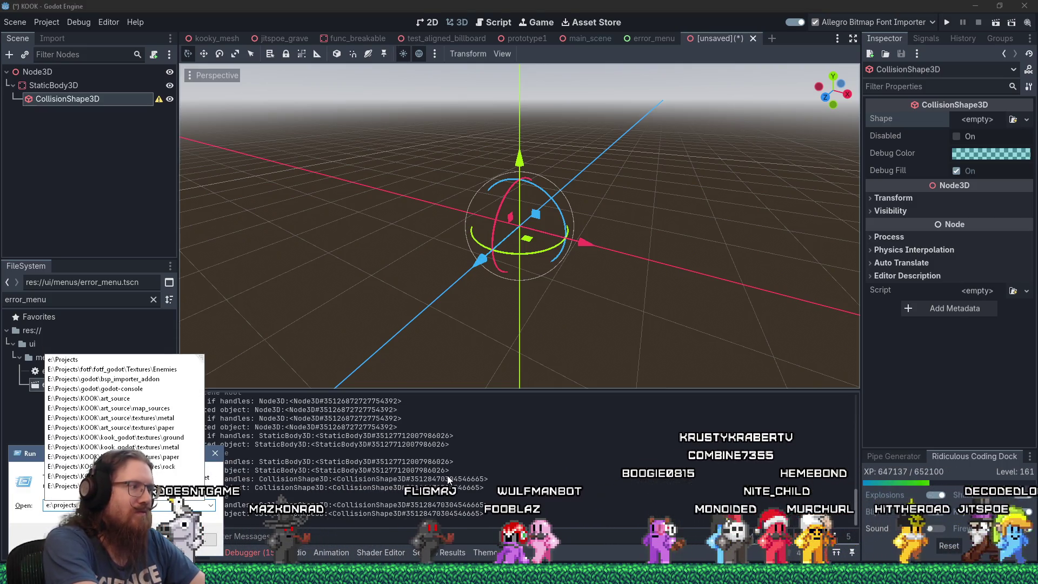
{"action": "type", "text": "\\fotf\\"}
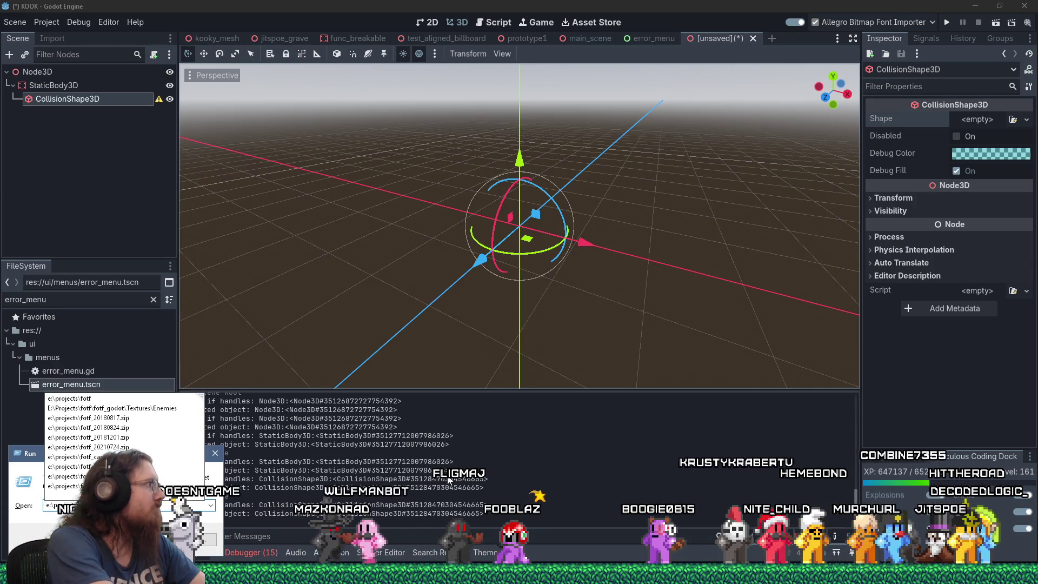
Step: Open the fotf folder and launch godot.windows.opt.tools.32.exe from its shortcut
{"action": "key", "text": "Return"}
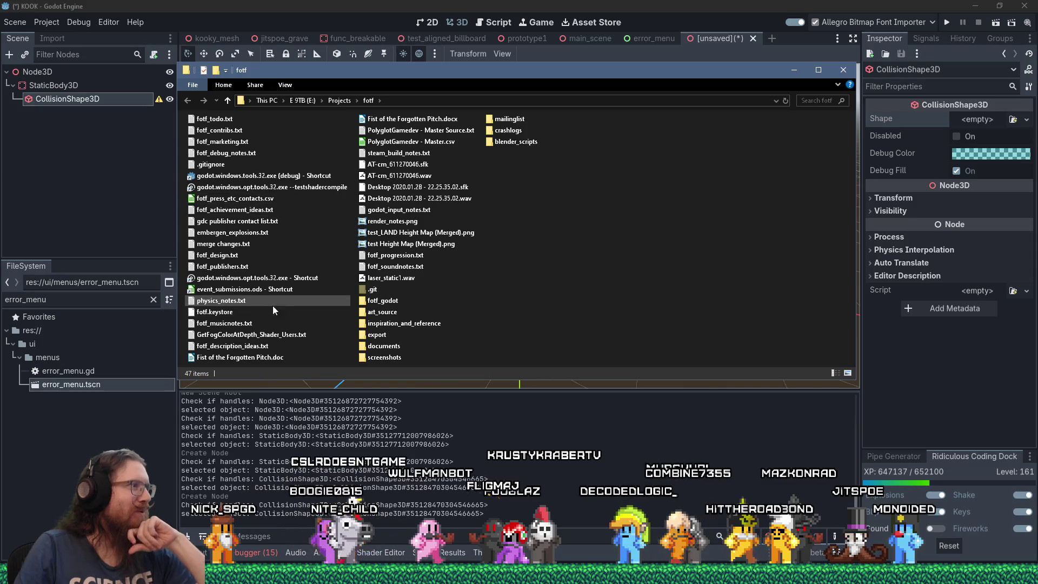
{"action": "left_click", "coordinate": [284, 279]}
{"action": "double_click", "coordinate": [284, 279]}
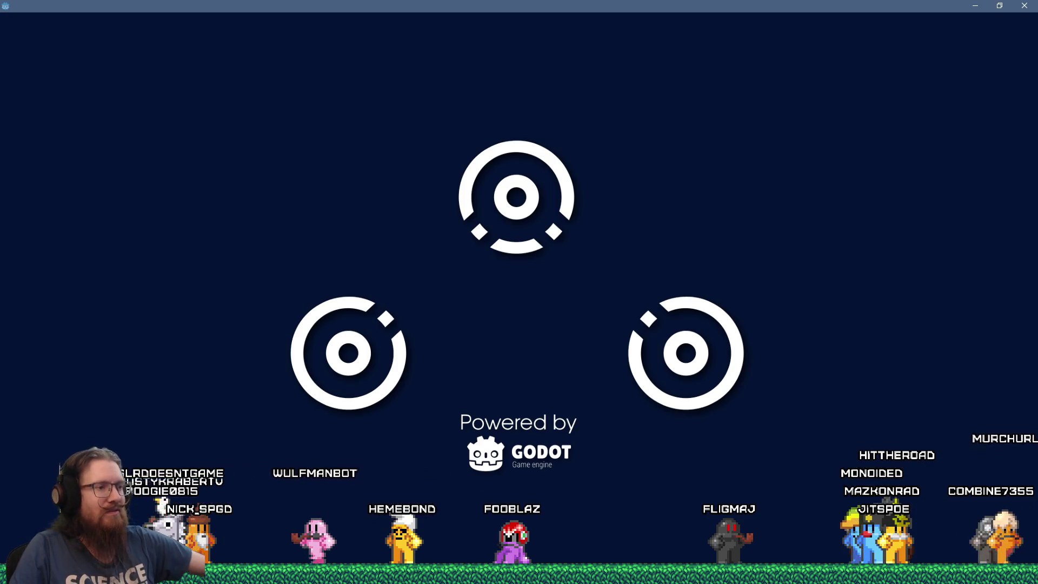
Step: Close the developer command prompt and bring the kook_todo.txt Notepad window forward
{"action": "key", "text": "alt+Tab"}
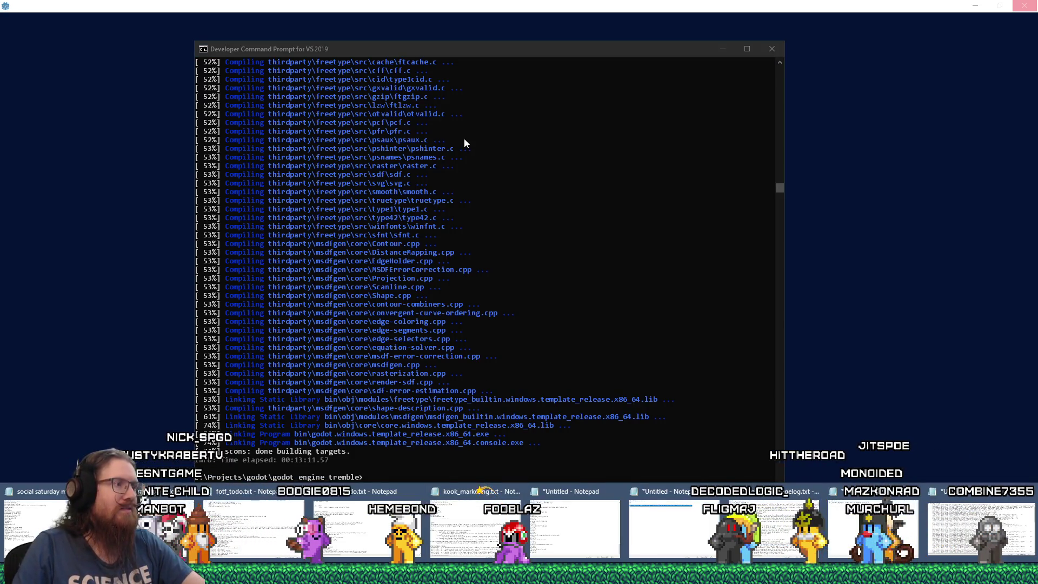
{"action": "left_click", "coordinate": [621, 54]}
{"action": "left_click", "coordinate": [770, 48]}
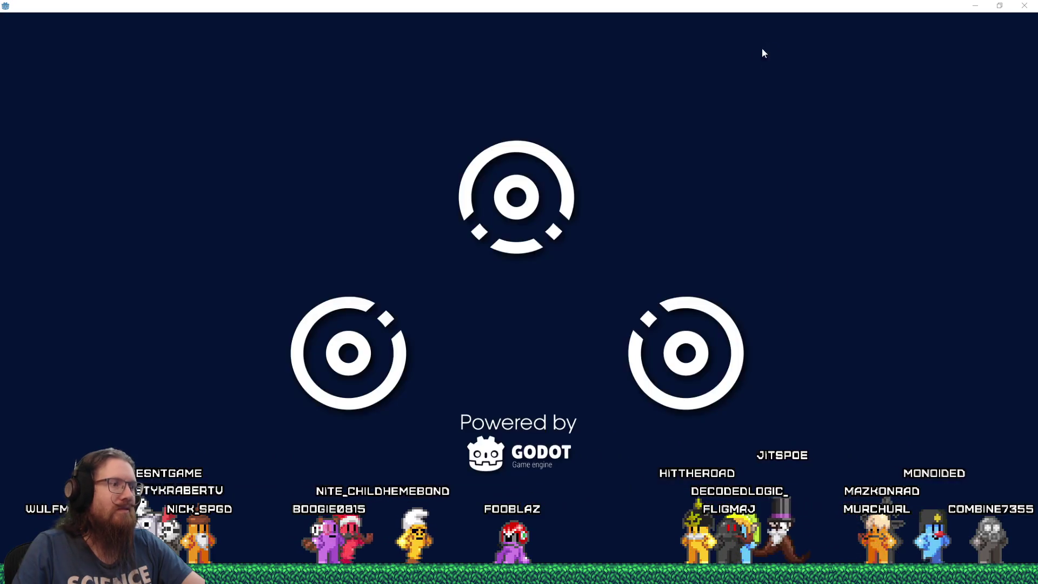
{"action": "mouse_move", "coordinate": [466, 573]}
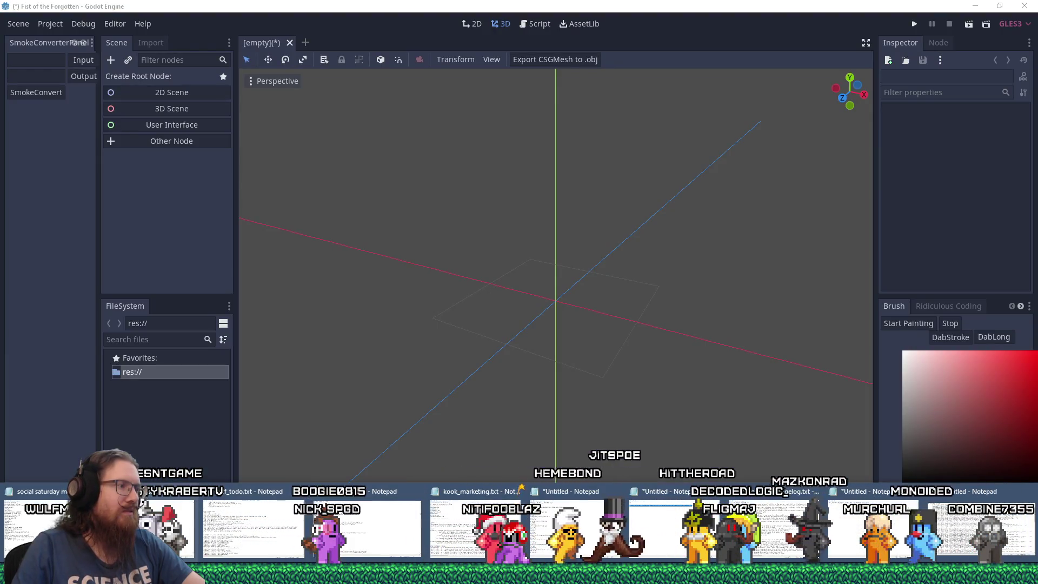
{"action": "left_click", "coordinate": [283, 515]}
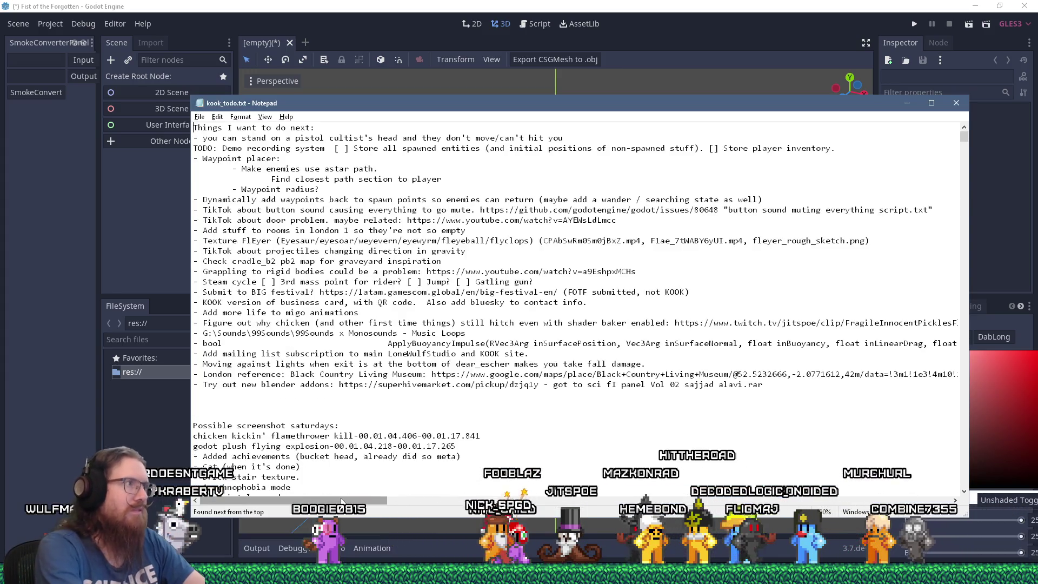
Step: Note '(stored as "save_time")' on the save index date item, save kook_todo.txt, and return to Godot
{"action": "key", "text": "Return"}
{"action": "type", "text": "- \"date\" for sa"}
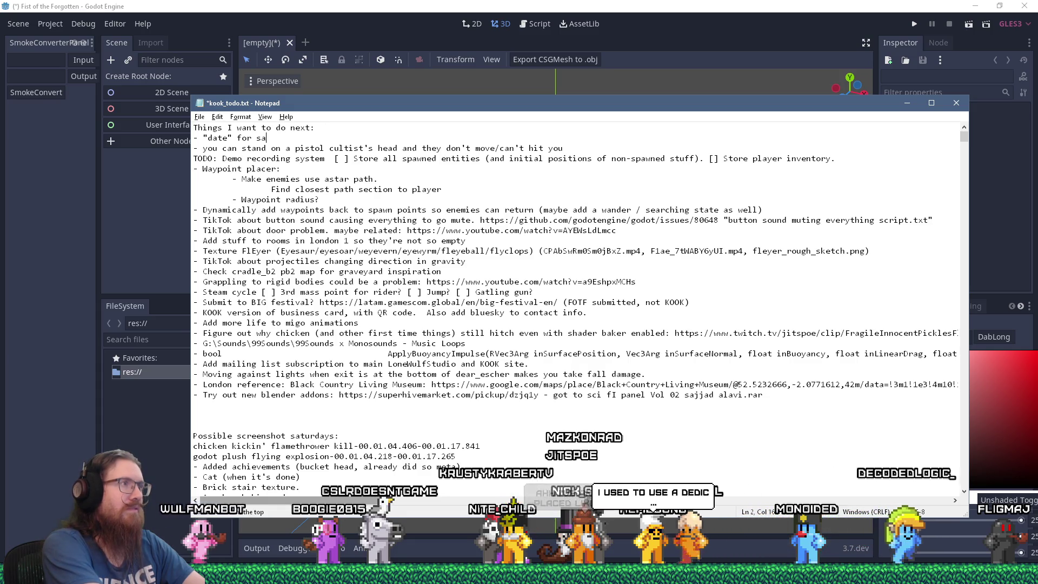
{"action": "type", "text": "ve index"}
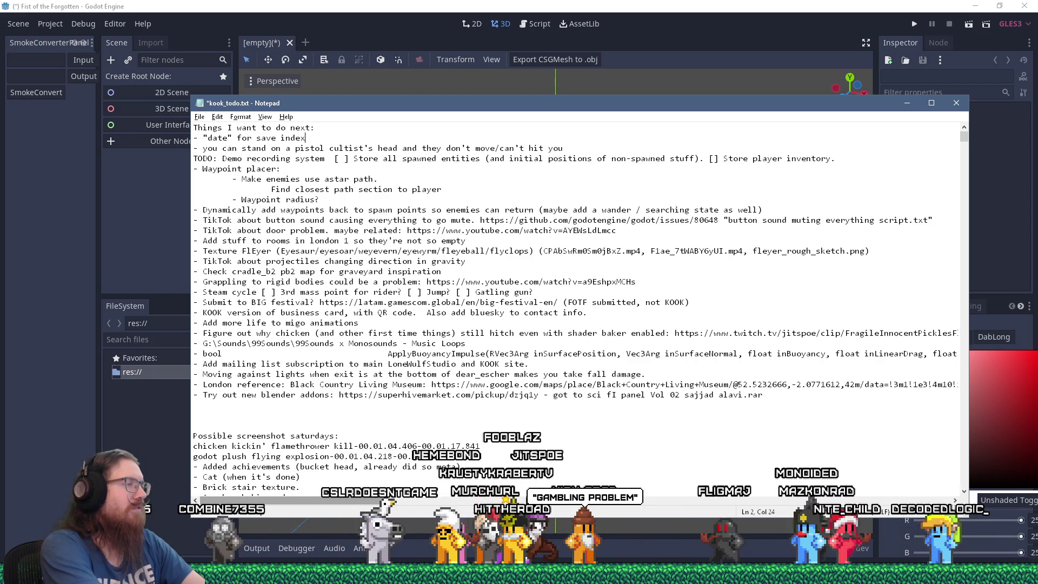
{"action": "type", "text": " (stored as \"save_time"}
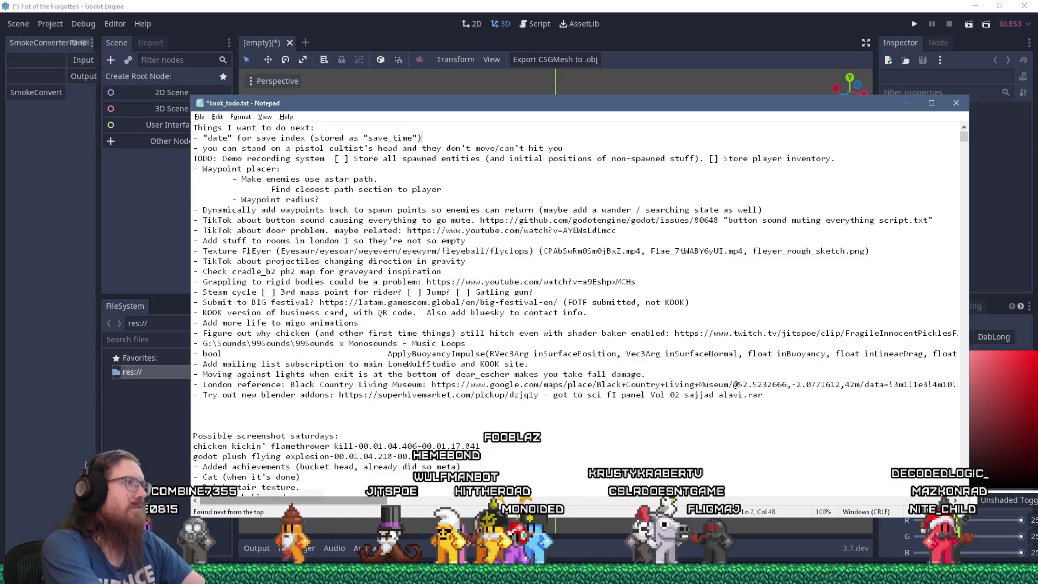
{"action": "key", "text": "ctrl+s"}
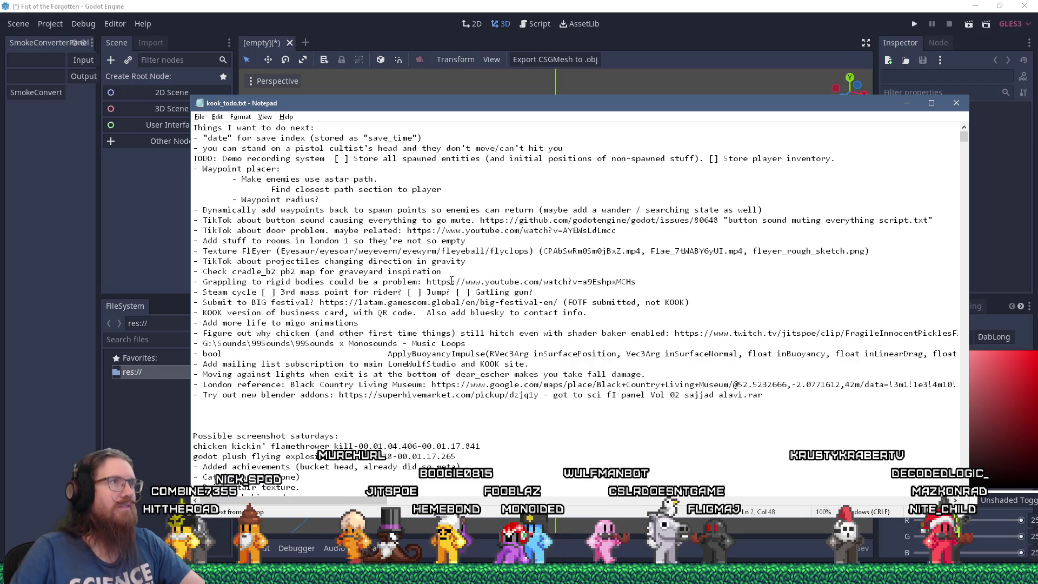
{"action": "left_click", "coordinate": [546, 19]}
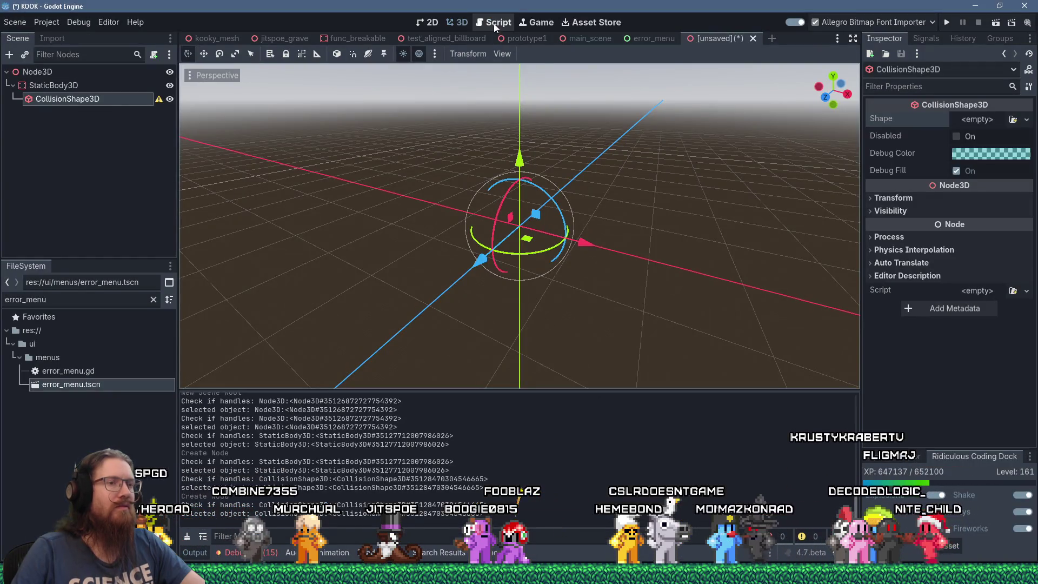
Step: Search save_system.gd for the "description property in the save-list loader
{"action": "left_click", "coordinate": [496, 23]}
{"action": "left_click", "coordinate": [554, 153]}
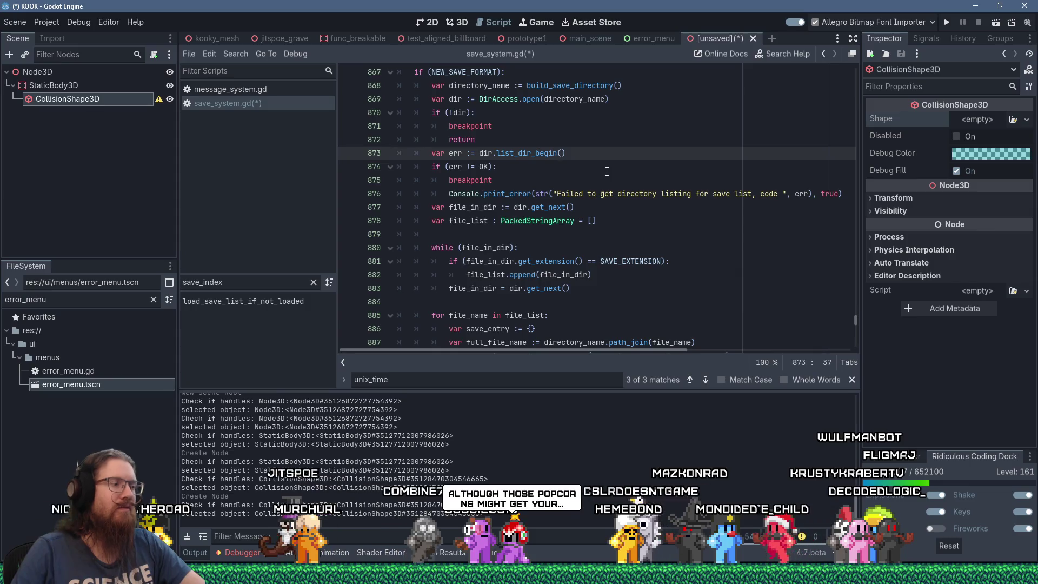
{"action": "type", "text": "\""}
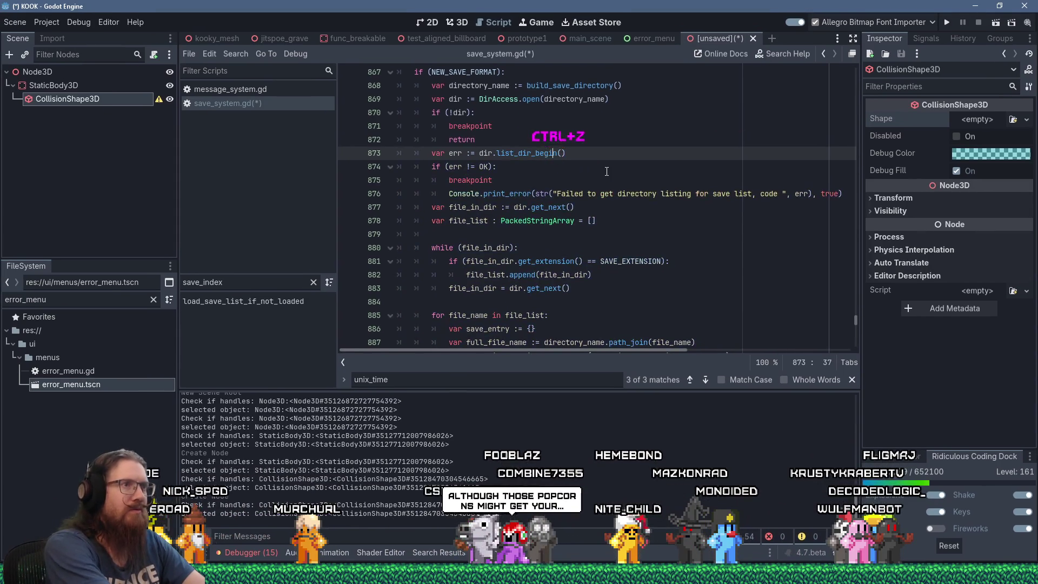
{"action": "type", "text": "\""}
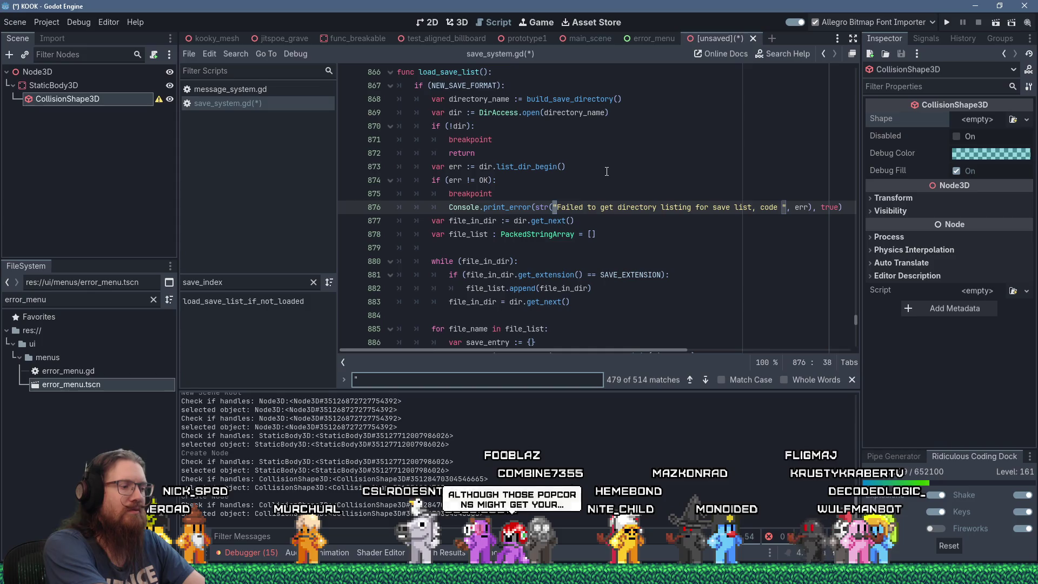
{"action": "type", "text": "descript"}
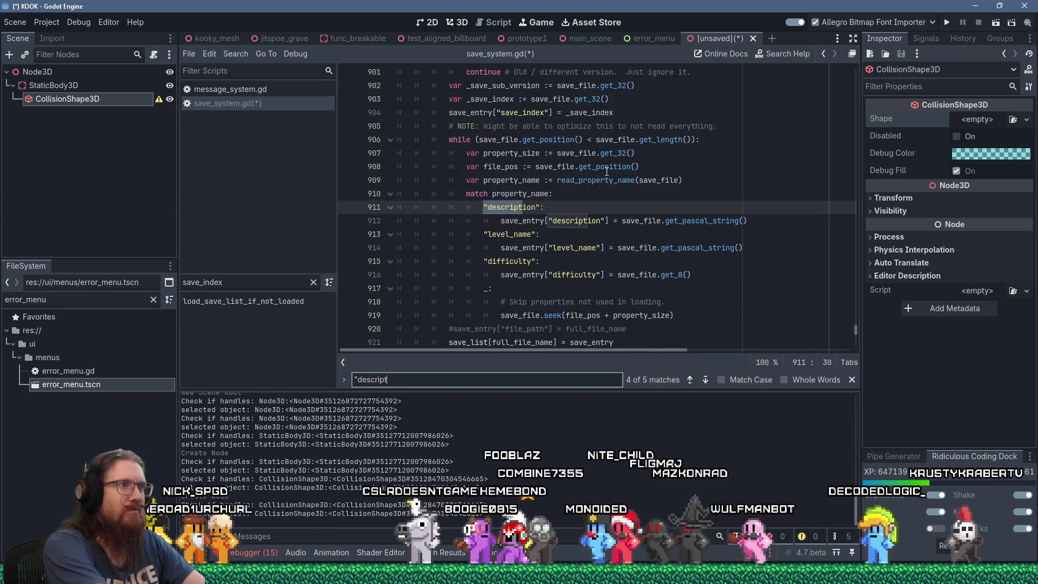
{"action": "type", "text": "ion"}
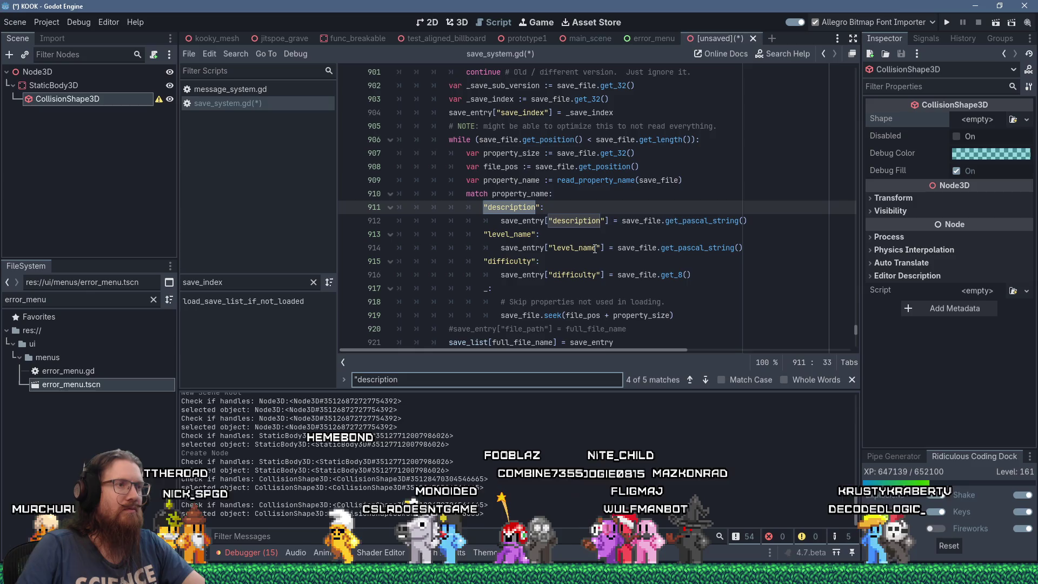
Step: Add a "save_time": match case setting save_entry["date"] = save_file.get_float()
{"action": "left_click", "coordinate": [719, 275]}
{"action": "key", "text": "Return"}
{"action": "key", "text": "BackSpace"}
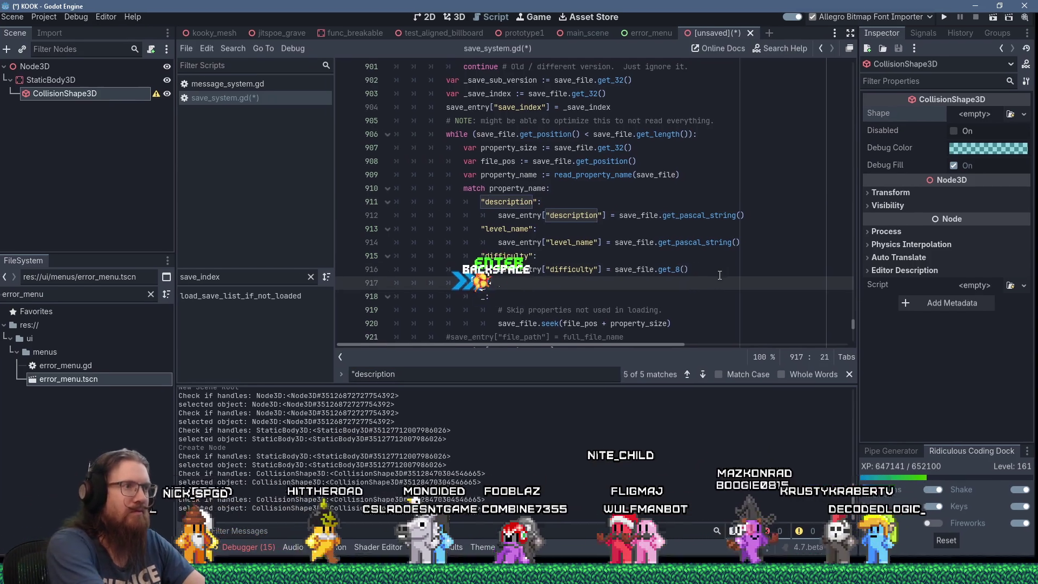
{"action": "type", "text": "\"save_time"}
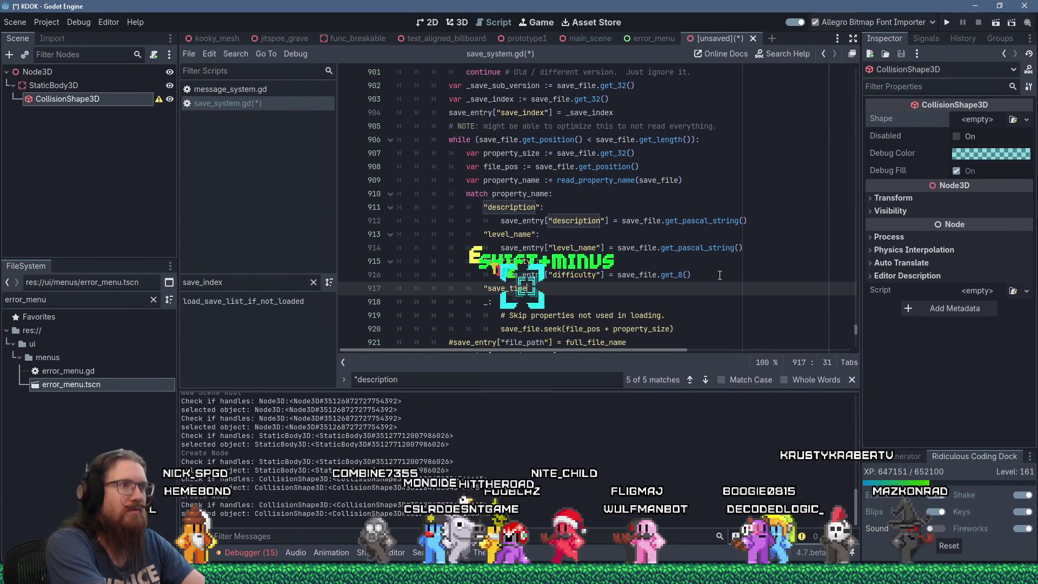
{"action": "type", "text": "\":"}
{"action": "key", "text": "Return"}
{"action": "type", "text": "save_entry["}
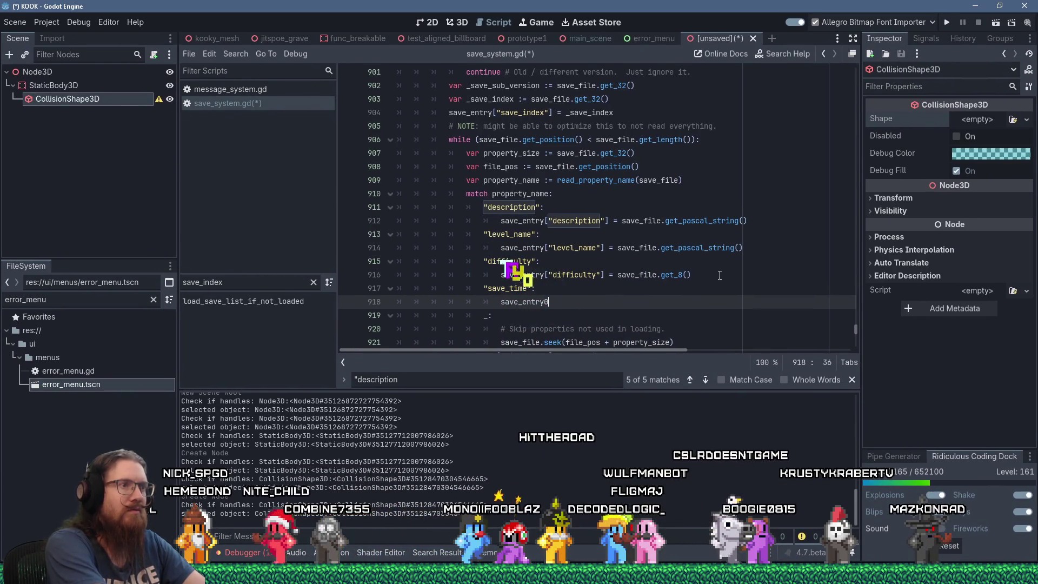
{"action": "key", "text": "BackSpace"}
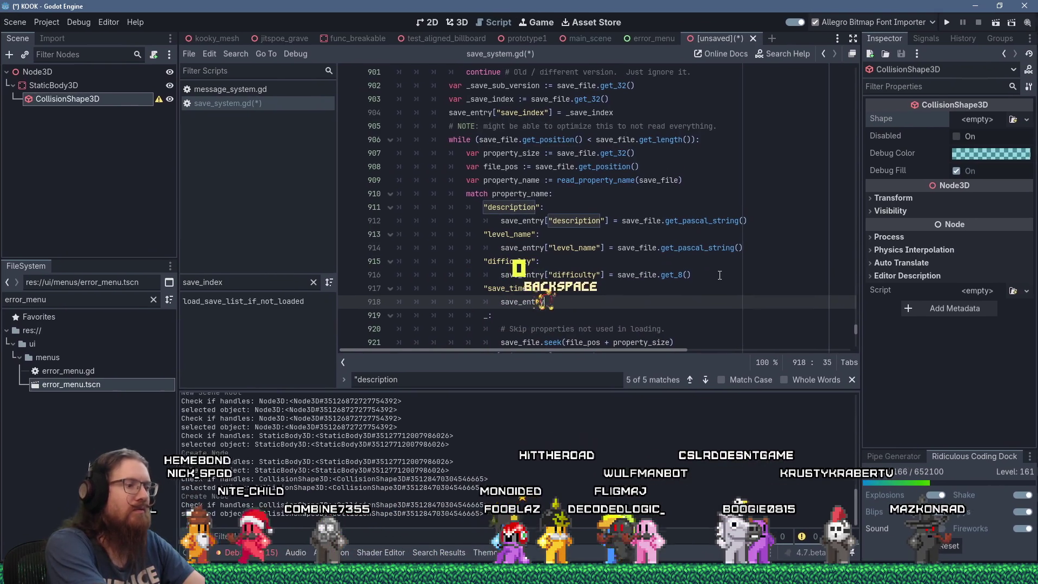
{"action": "type", "text": "[\"date\"]"}
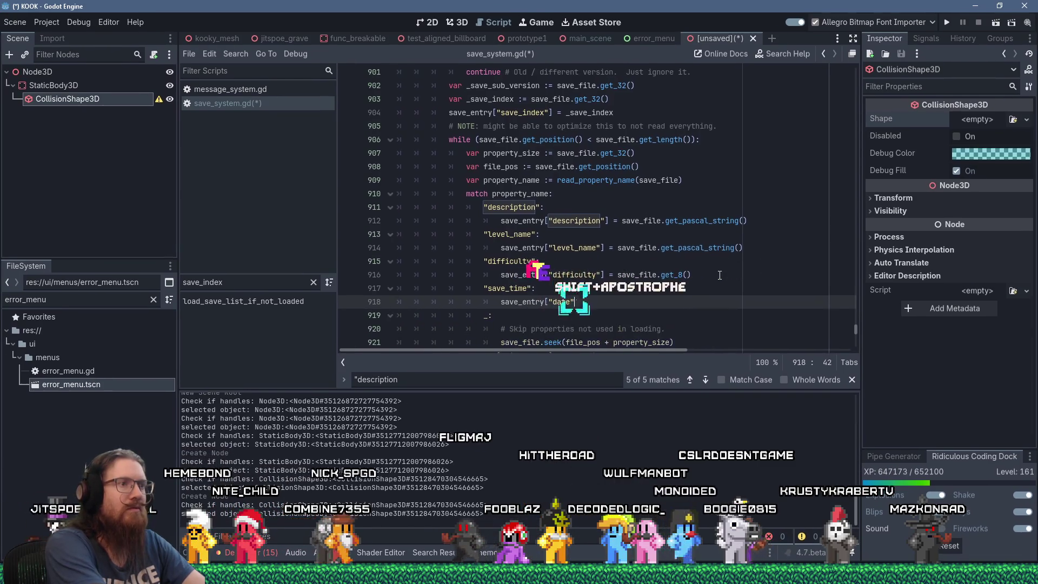
{"action": "type", "text": " = save"}
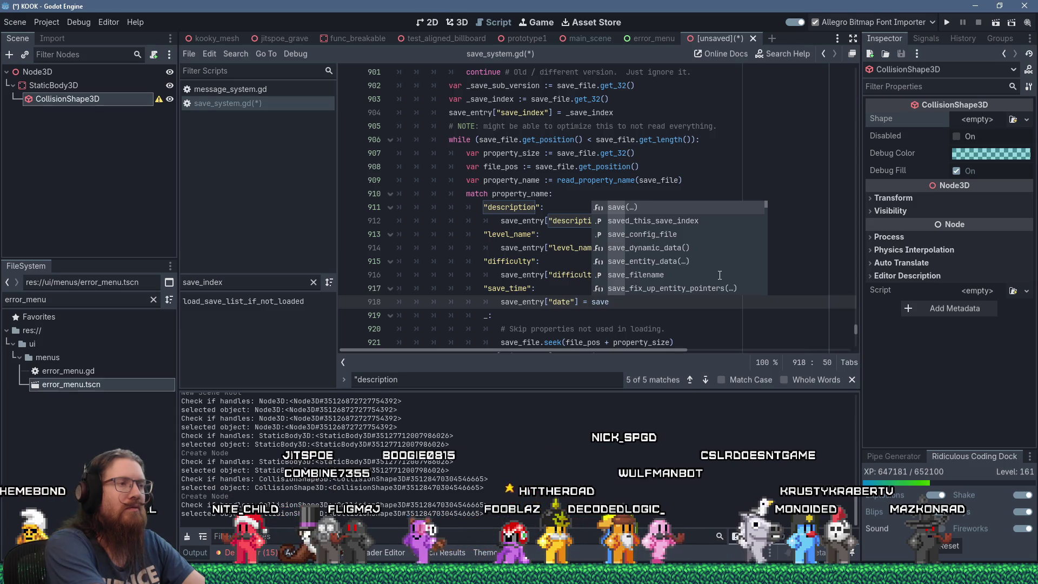
{"action": "type", "text": "_file.get"}
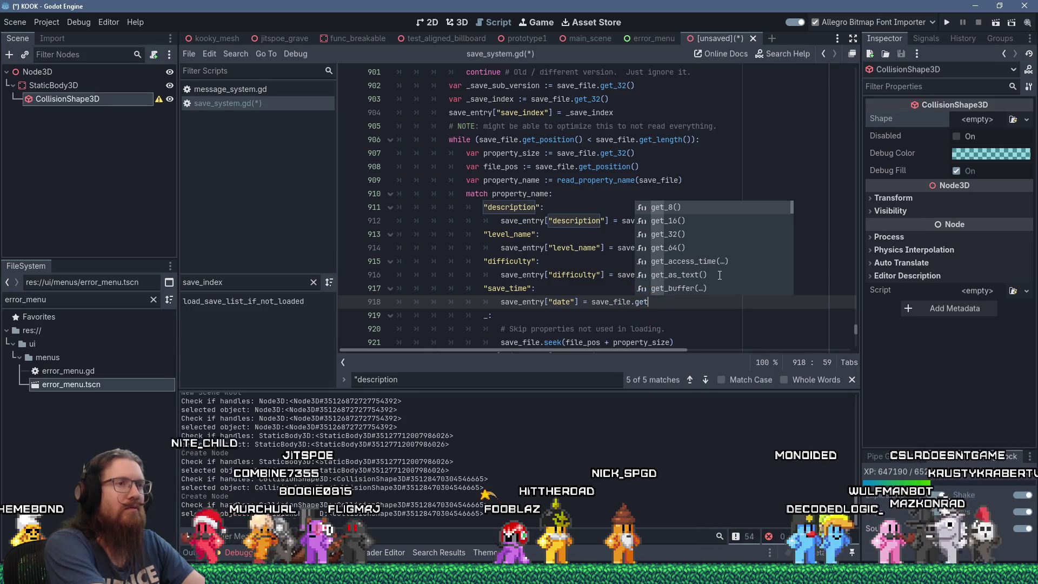
{"action": "type", "text": "_float()"}
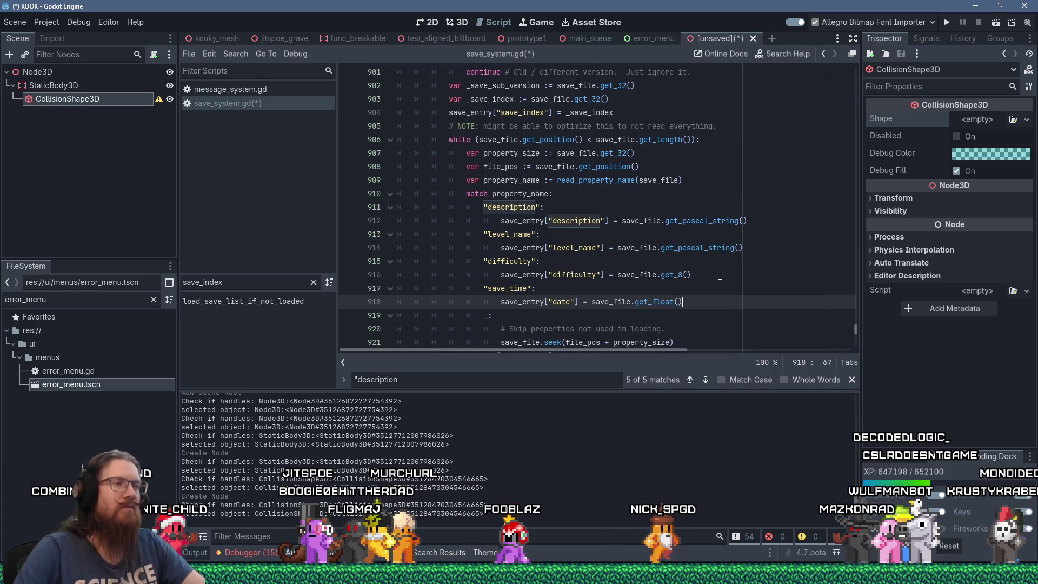
{"action": "left_click", "coordinate": [669, 255]}
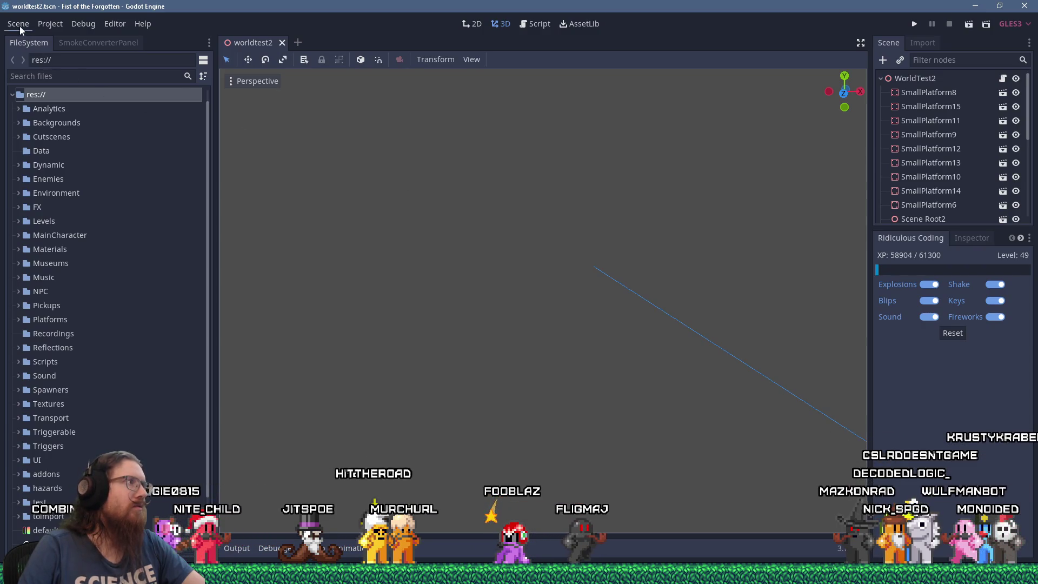
Step: Create a new scene with a Spatial root and add a CollisionShape child
{"action": "left_click", "coordinate": [21, 26]}
{"action": "left_click", "coordinate": [30, 41]}
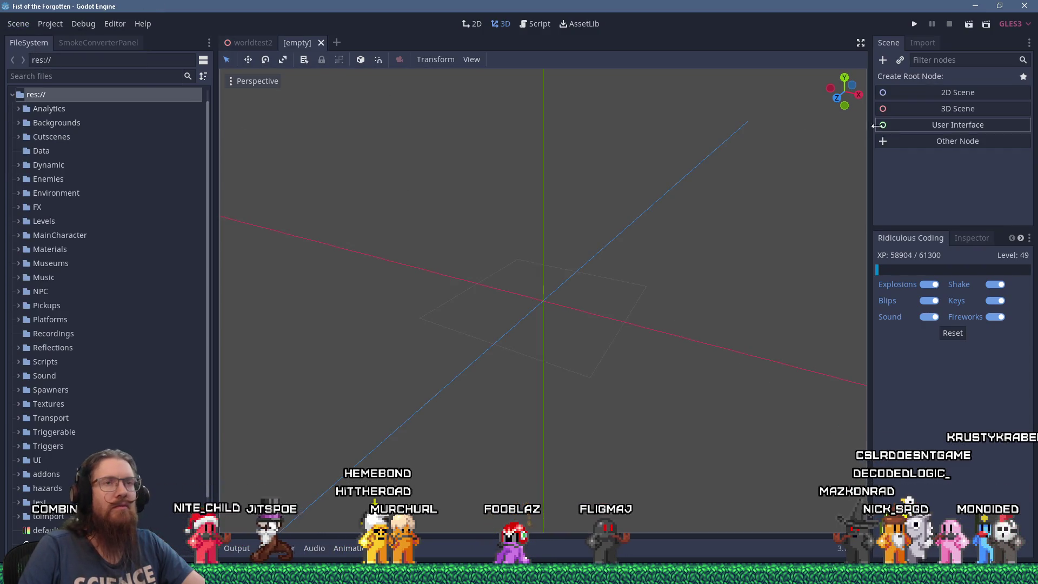
{"action": "left_click", "coordinate": [913, 109]}
{"action": "left_click", "coordinate": [881, 62]}
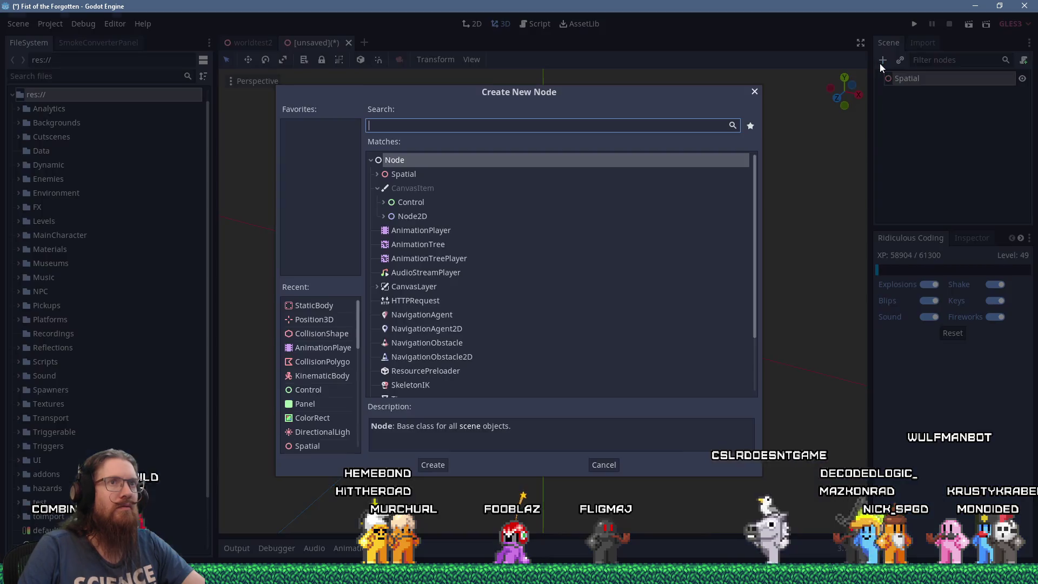
{"action": "type", "text": "collisionsha"}
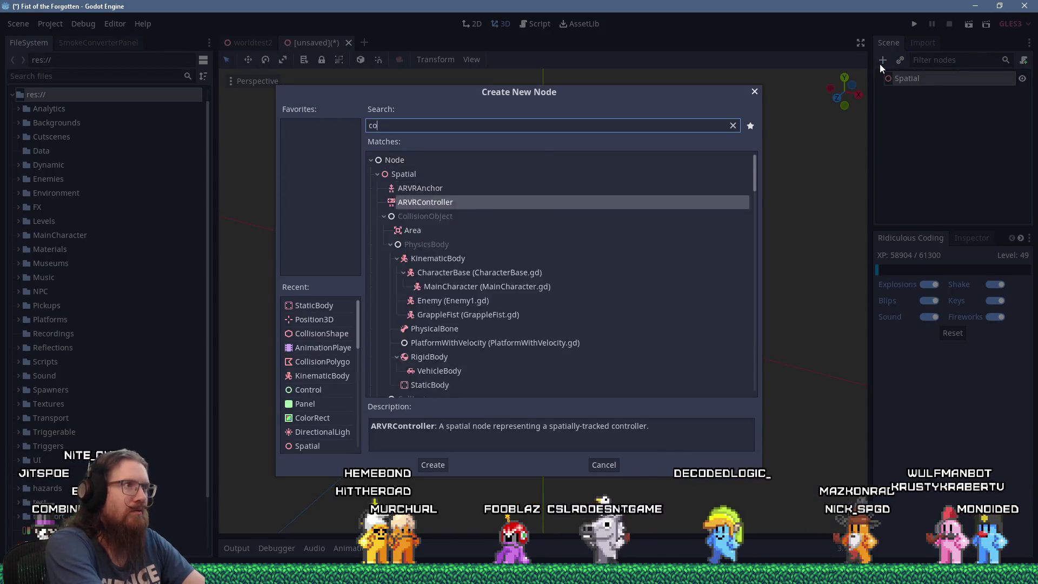
{"action": "key", "text": "Return"}
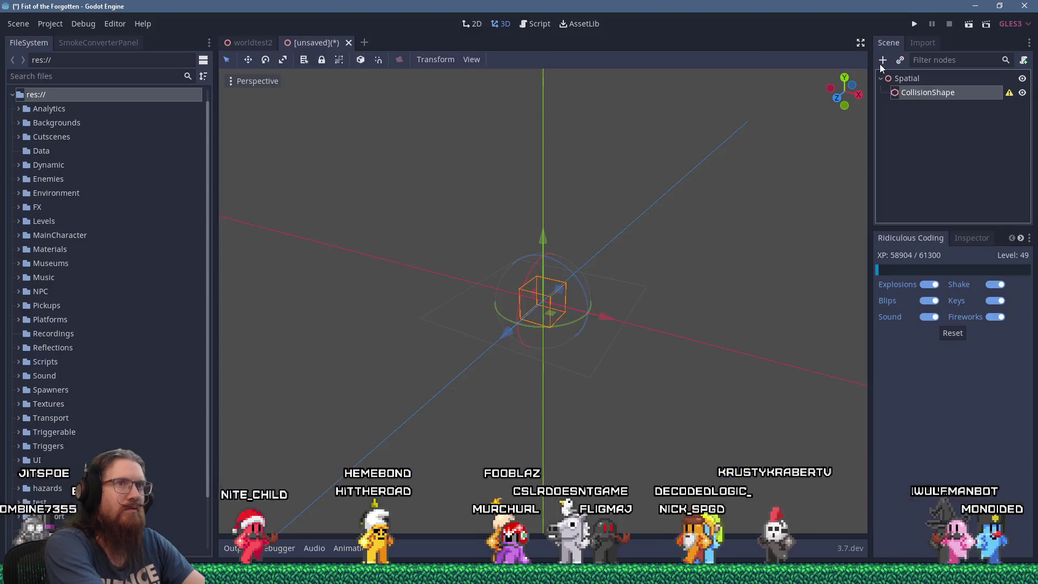
Step: Inspect the CollisionShape's available shape types, then select the Spatial root
{"action": "right_click", "coordinate": [946, 92]}
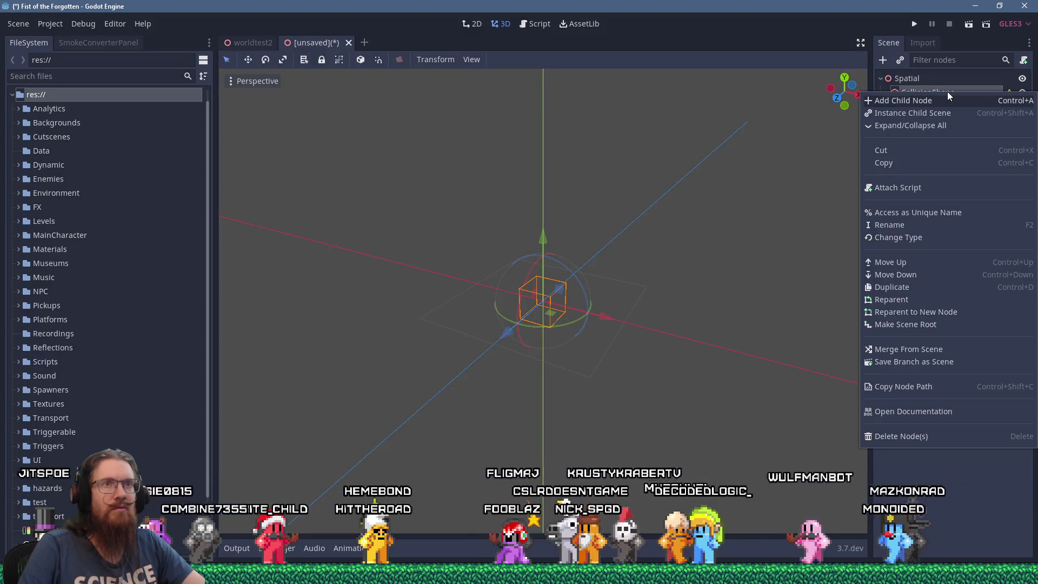
{"action": "left_click", "coordinate": [918, 92]}
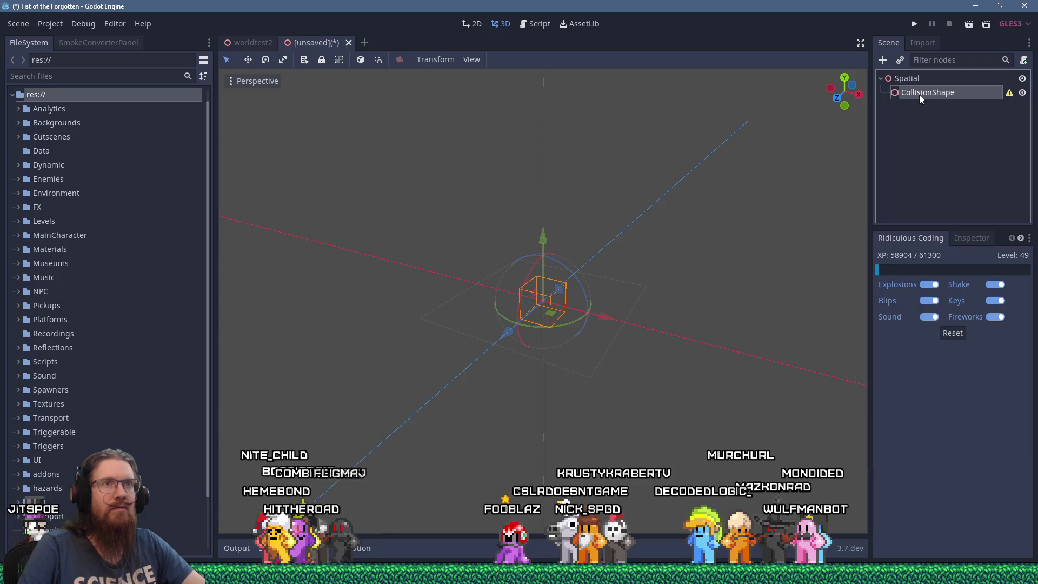
{"action": "left_click", "coordinate": [916, 44]}
{"action": "left_click", "coordinate": [887, 43]}
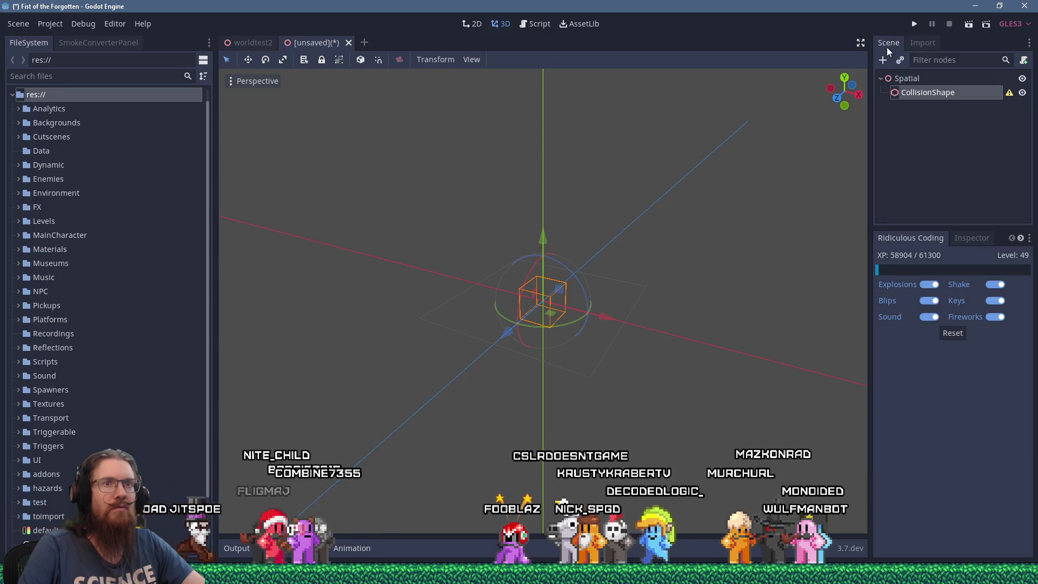
{"action": "left_click", "coordinate": [962, 237]}
{"action": "left_click", "coordinate": [973, 319]}
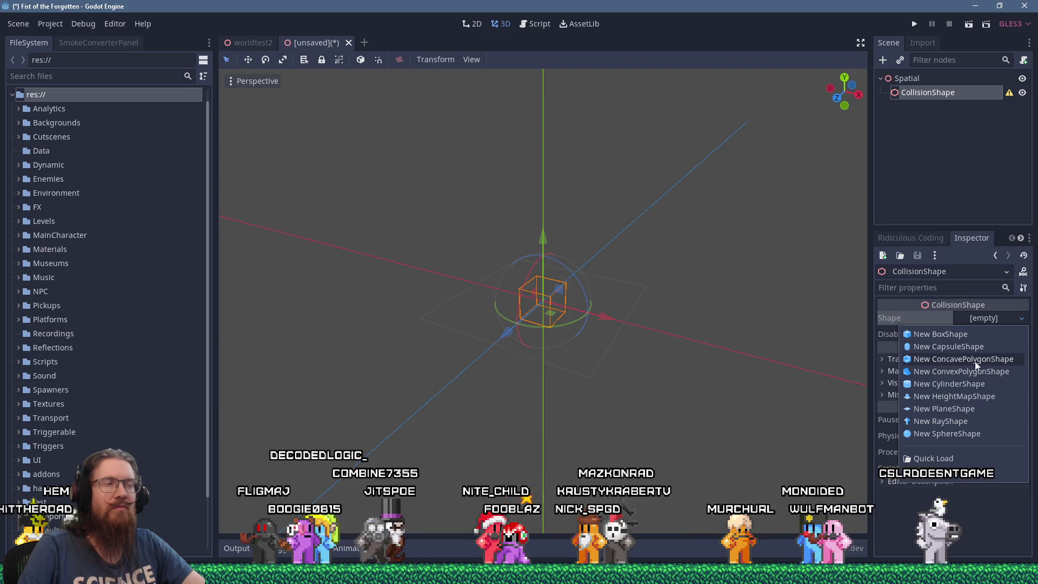
{"action": "left_click", "coordinate": [689, 220]}
Step: Add a MeshInstance child under the Spatial root
{"action": "left_click", "coordinate": [902, 78]}
{"action": "left_click", "coordinate": [882, 60]}
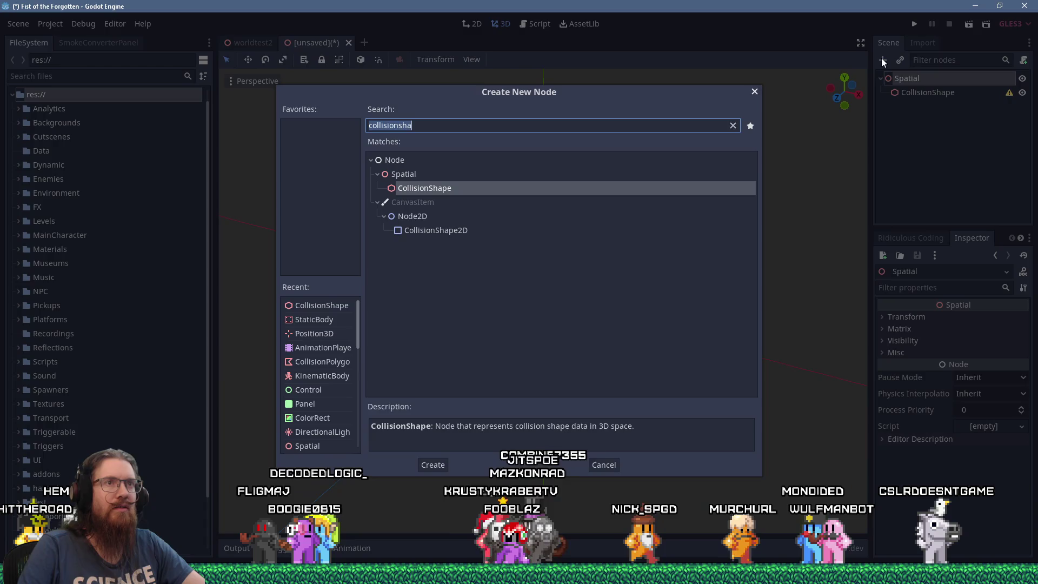
{"action": "type", "text": "meshI"}
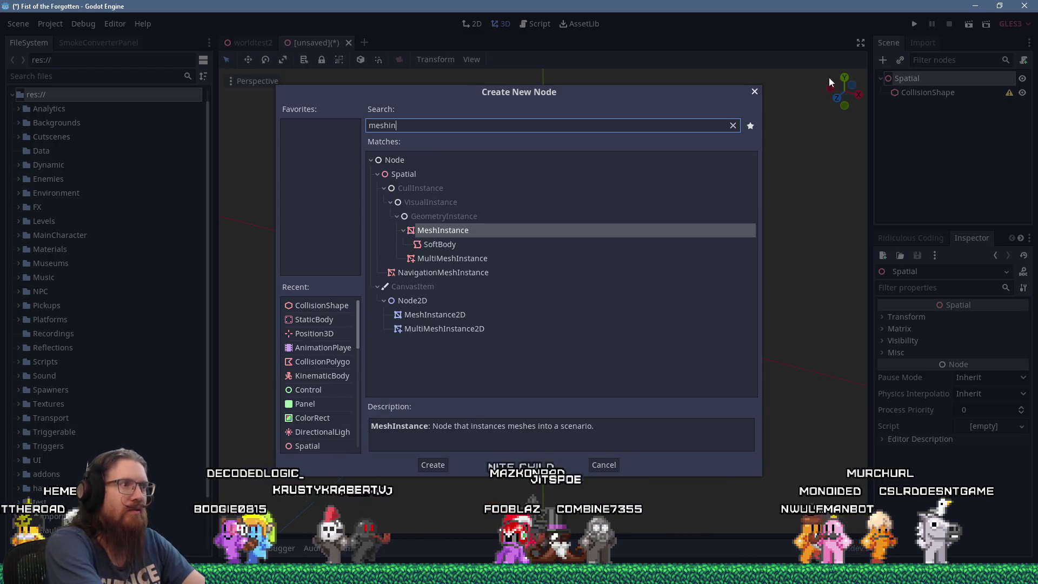
{"action": "key", "text": "Return"}
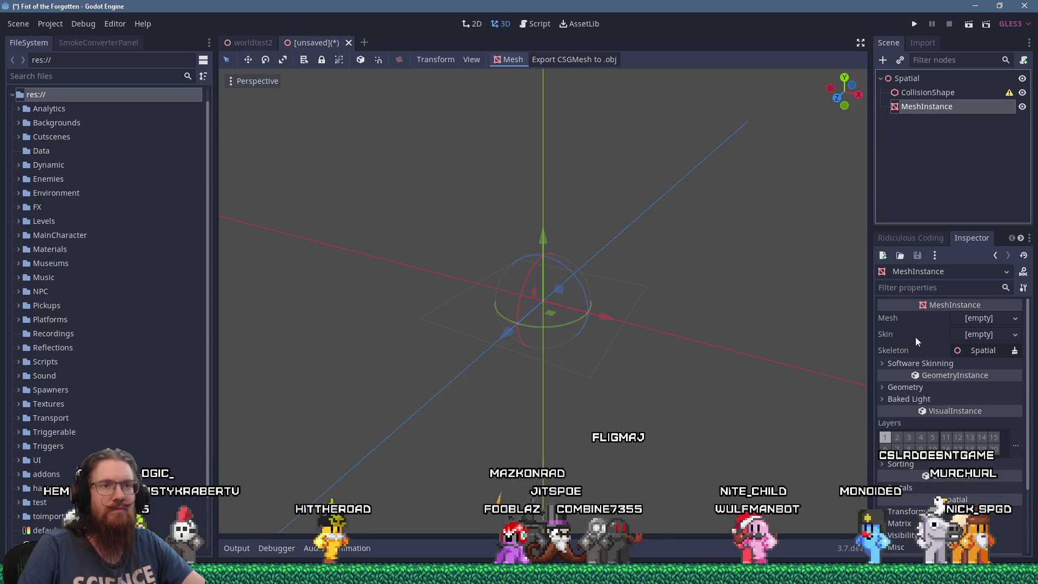
Step: Assign the MeshInstance a new CubeMesh and open the viewport's Mesh collision-generation menu
{"action": "left_click", "coordinate": [913, 387]}
{"action": "left_click", "coordinate": [914, 389]}
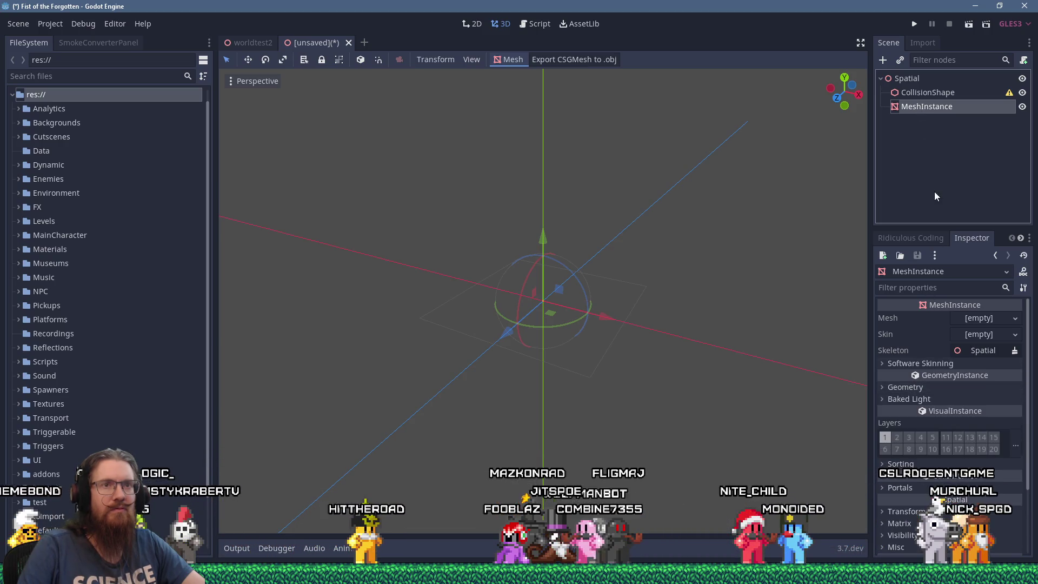
{"action": "left_click", "coordinate": [962, 317]}
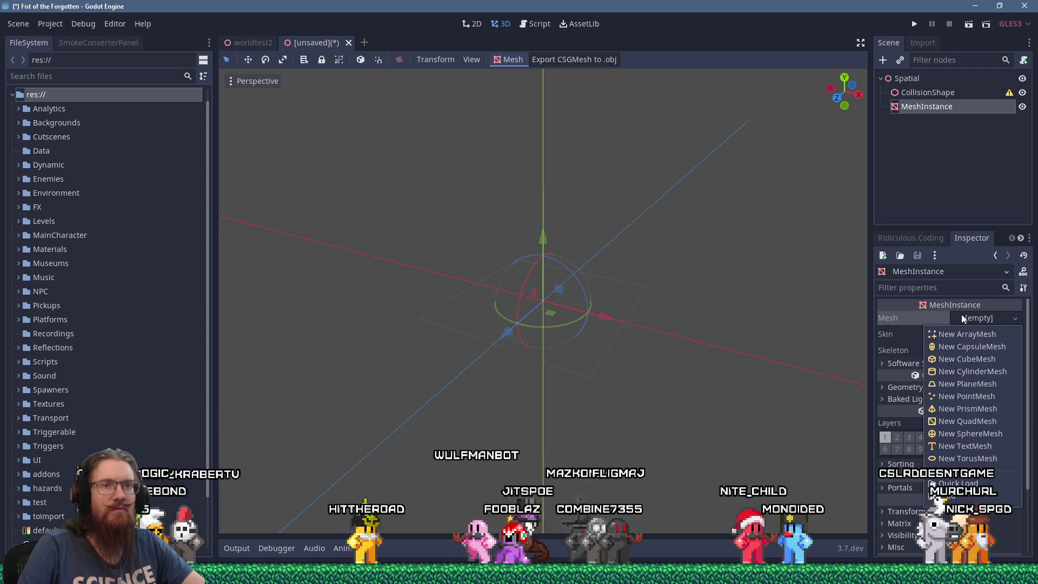
{"action": "left_click", "coordinate": [965, 348]}
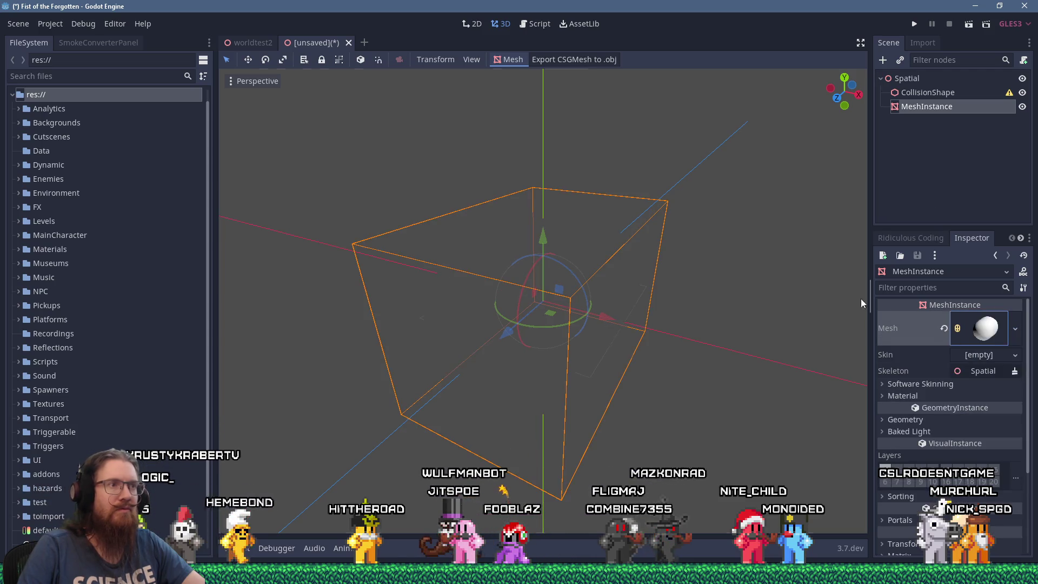
{"action": "left_click", "coordinate": [518, 60]}
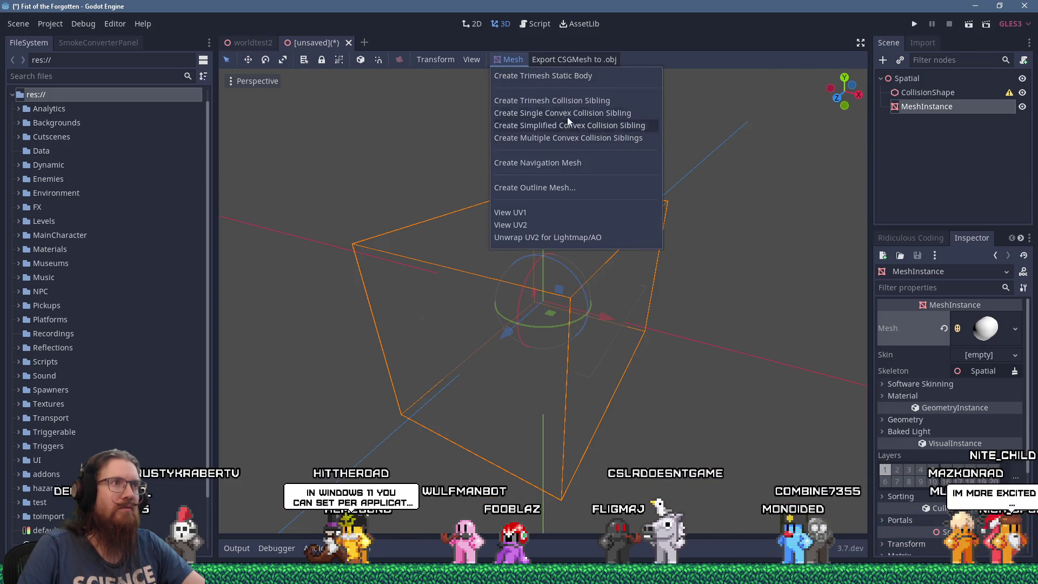
{"action": "key", "text": "alt+Tab"}
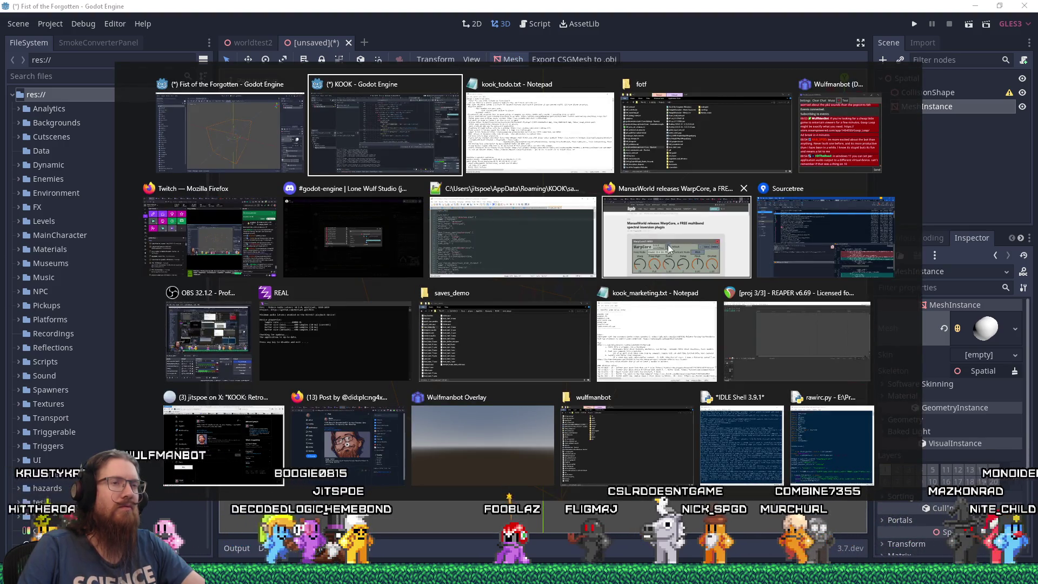
Step: Reply in Discord's godot-engine channel that the generated trimesh collision is a ConcavePolygonShape
{"action": "key", "text": "alt+shift+Tab"}
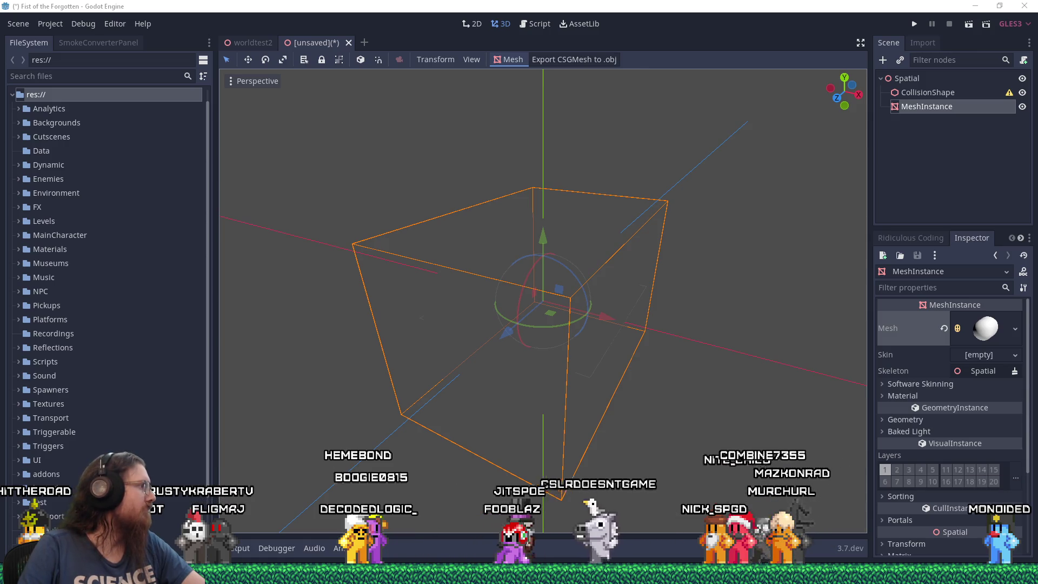
{"action": "key", "text": "alt+Tab"}
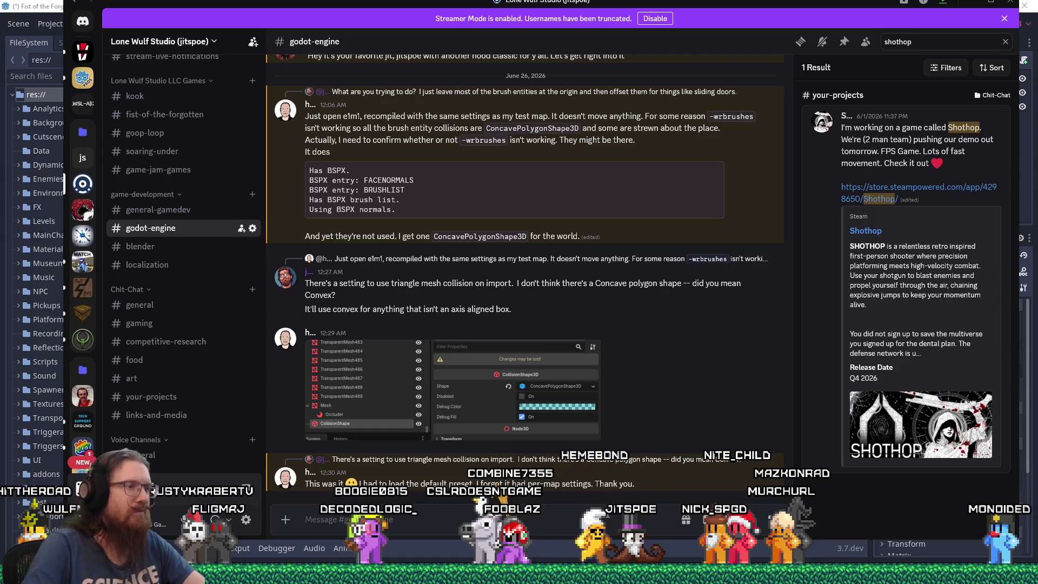
{"action": "type", "text": "Oh, we"}
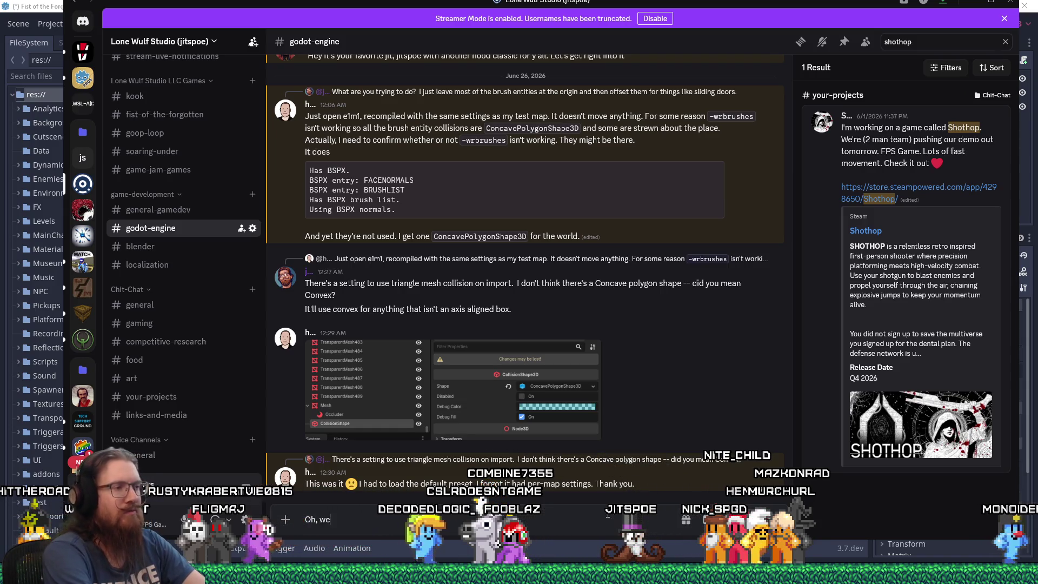
{"action": "type", "text": "ird, i"}
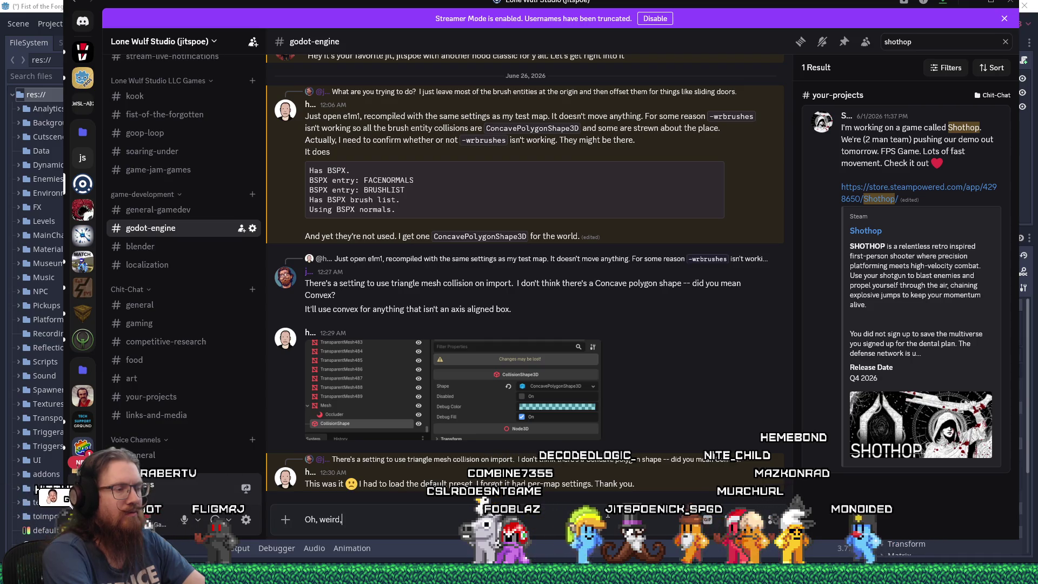
{"action": "type", "text": "t is Con"}
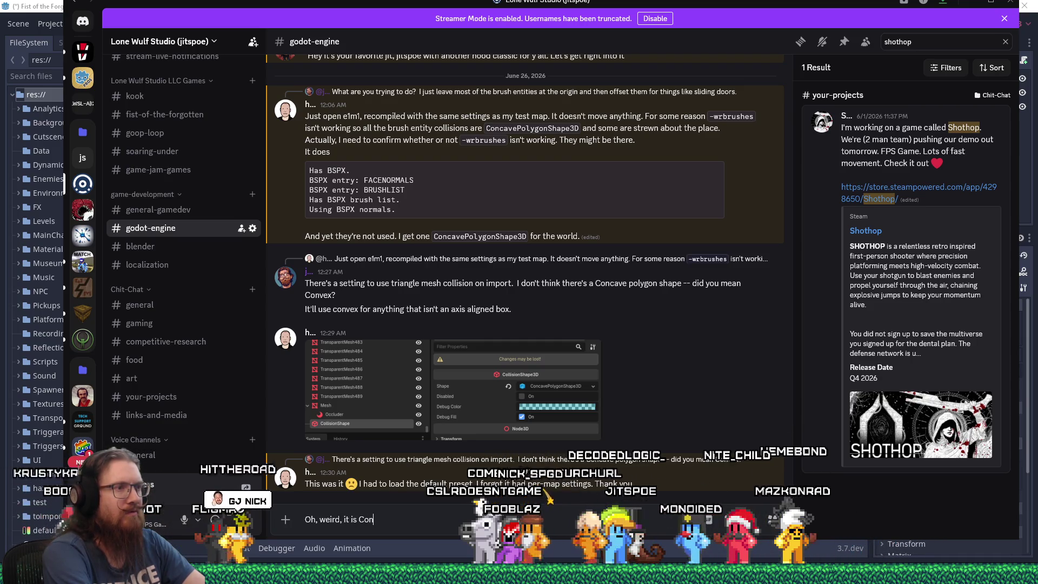
{"action": "type", "text": "cave polygon shape"}
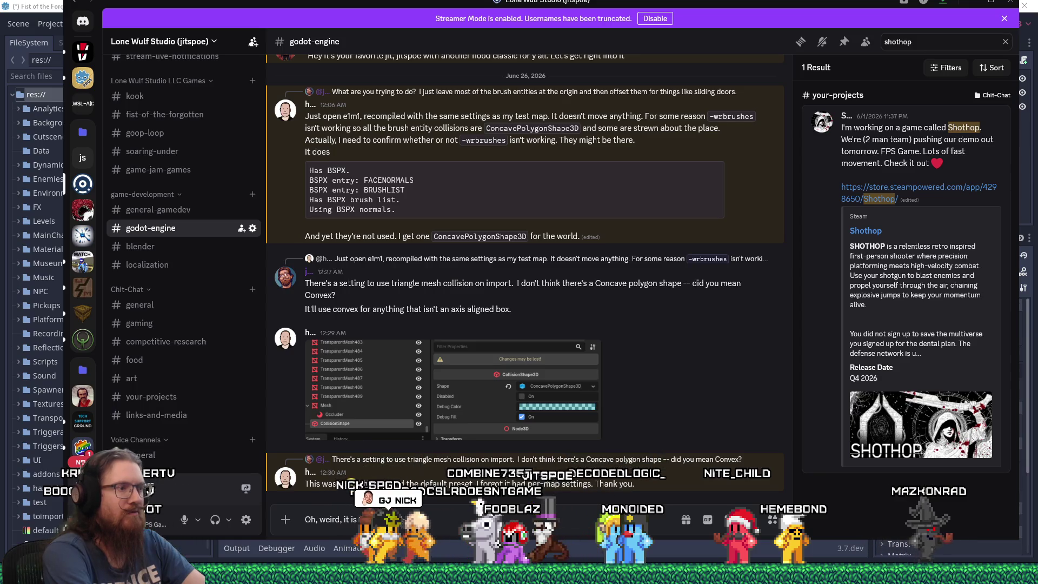
{"action": "type", "text": " -- I s"}
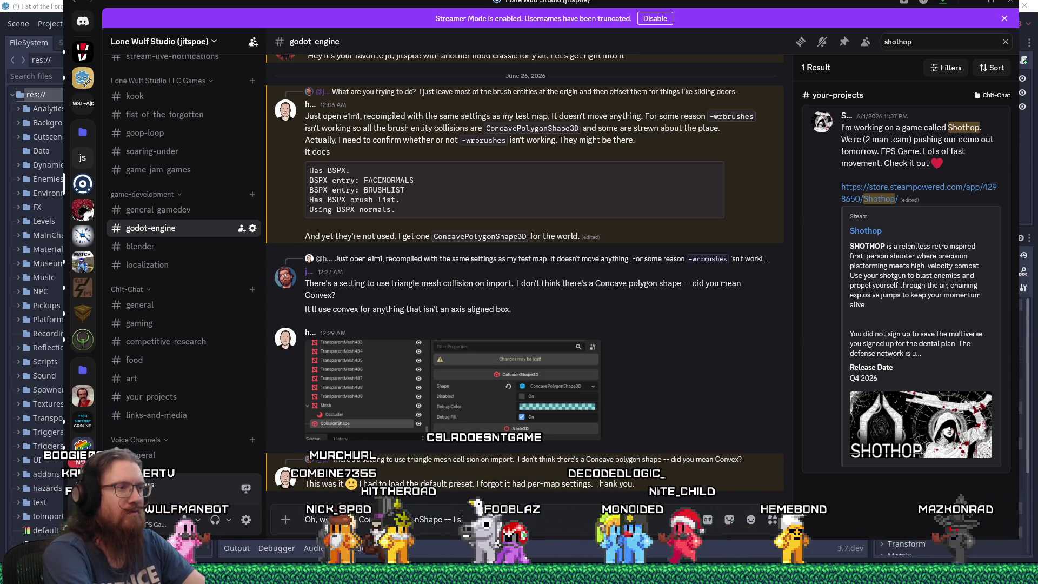
{"action": "type", "text": "wear it was a"}
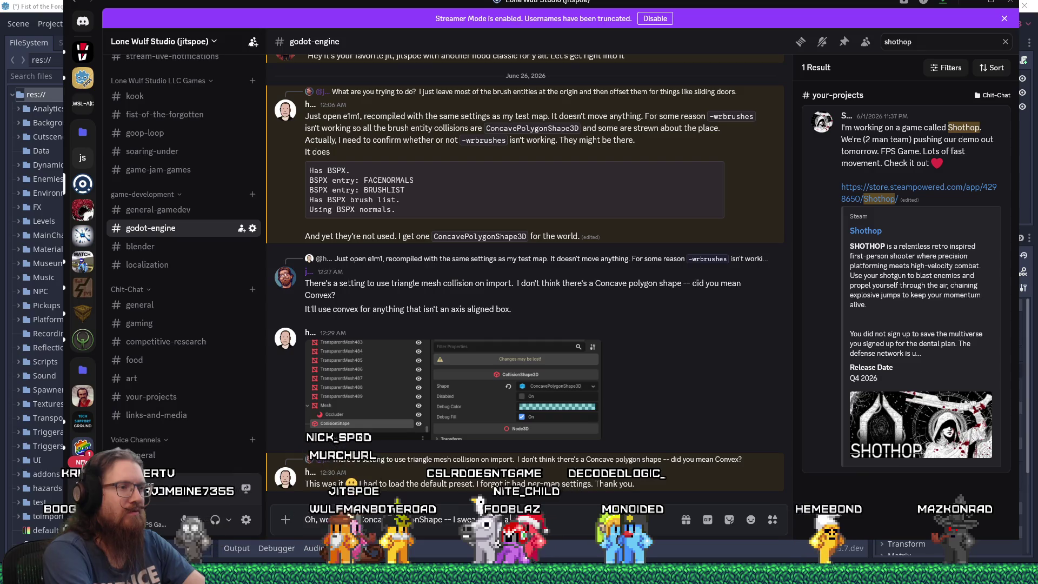
{"action": "type", "text": " mesh thing."}
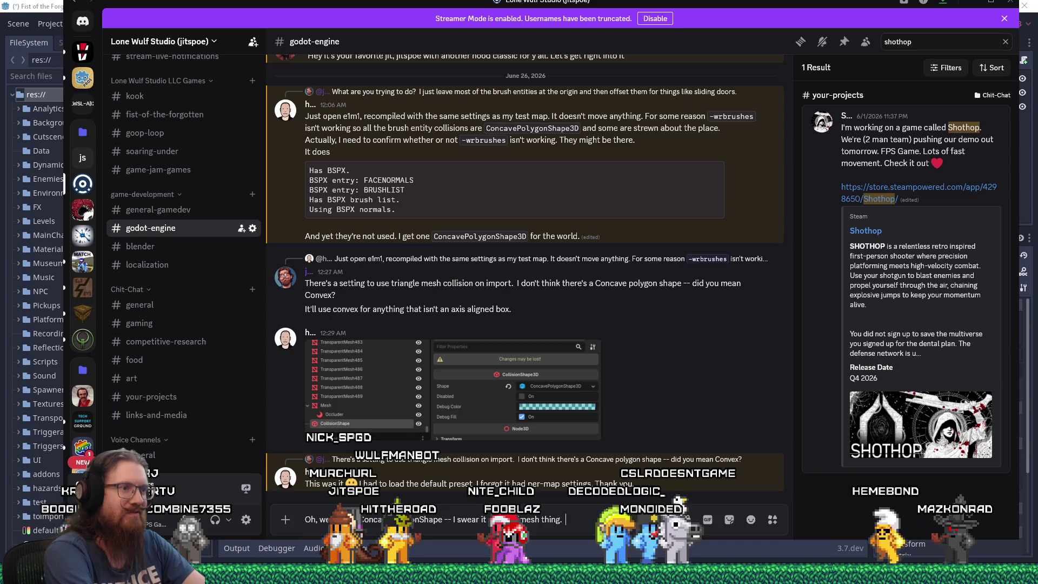
{"action": "type", "text": " all the collision shapes are being generati"}
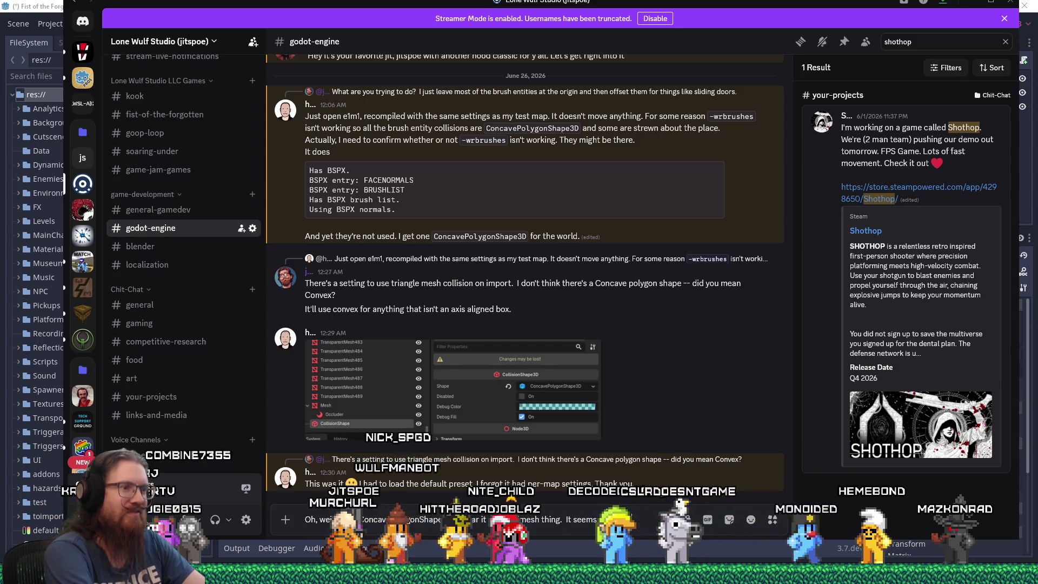
{"action": "type", "text": "ng"}
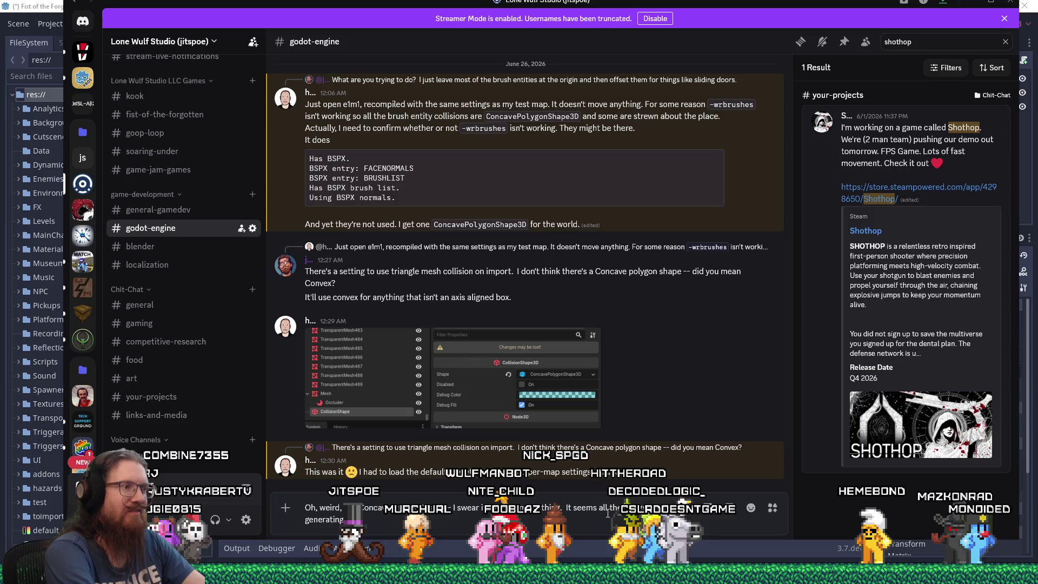
{"action": "type", "text": ". Call it a trime"}
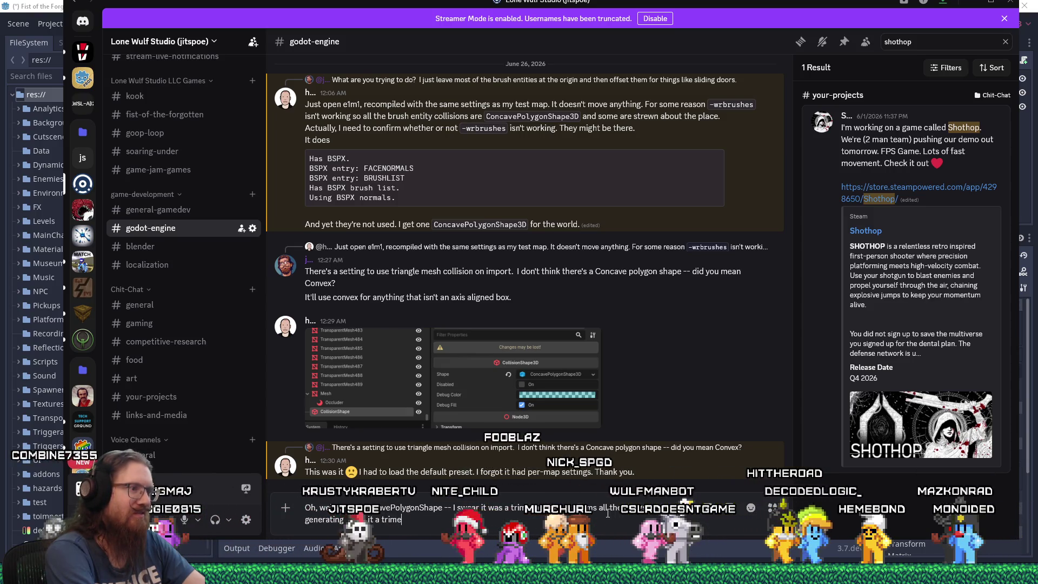
{"action": "type", "text": "sh c"}
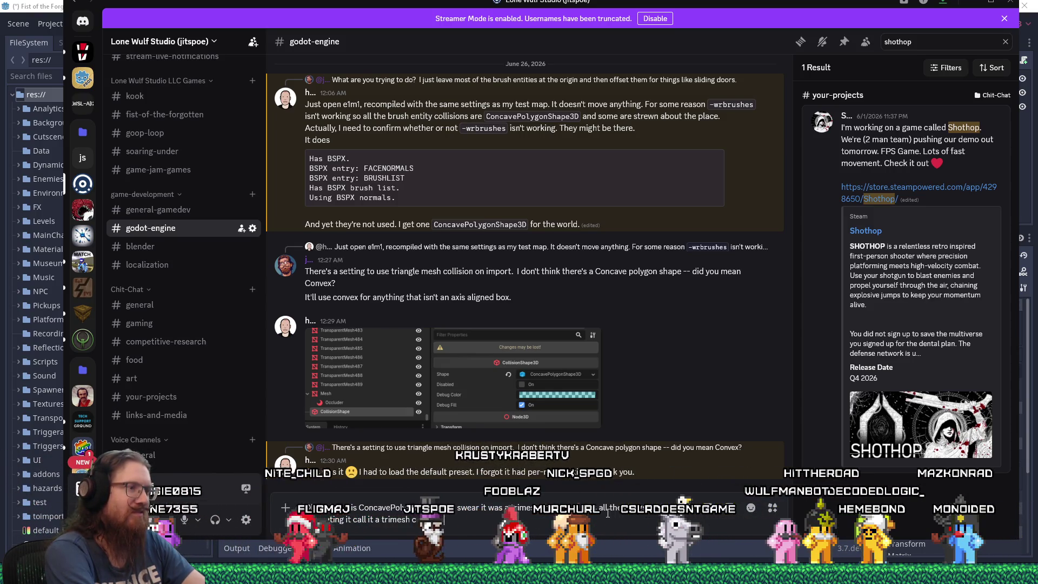
{"action": "type", "text": "ollision, but the shape itself is conc"}
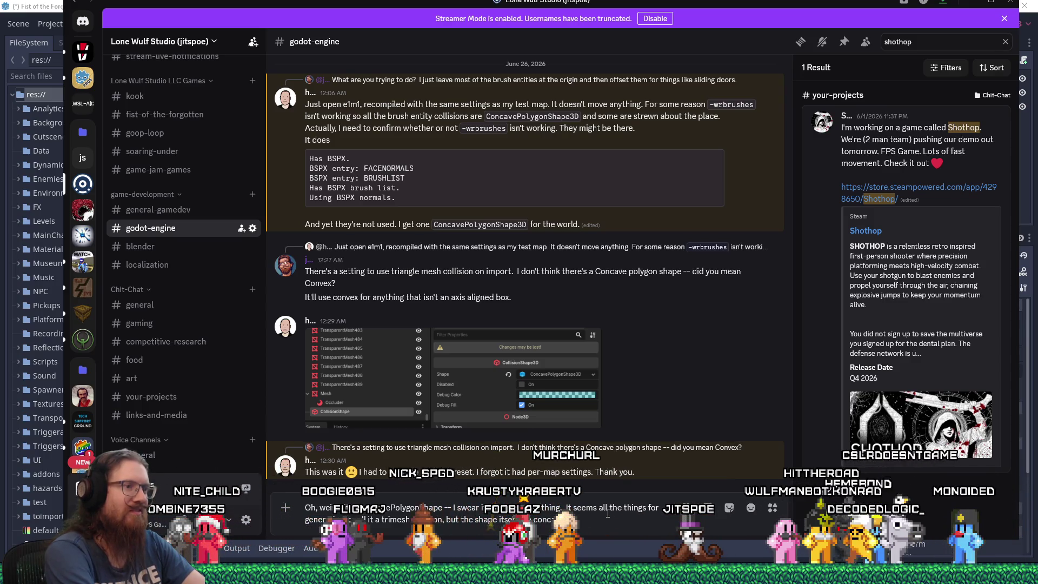
{"action": "type", "text": "n."}
{"action": "key", "text": "Return"}
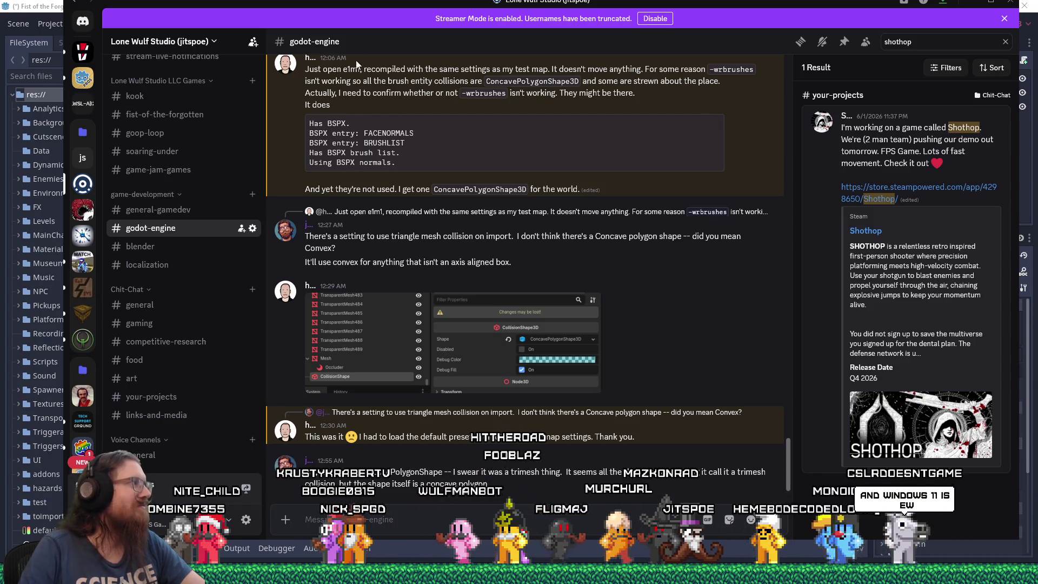
{"action": "key", "text": "alt+Tab"}
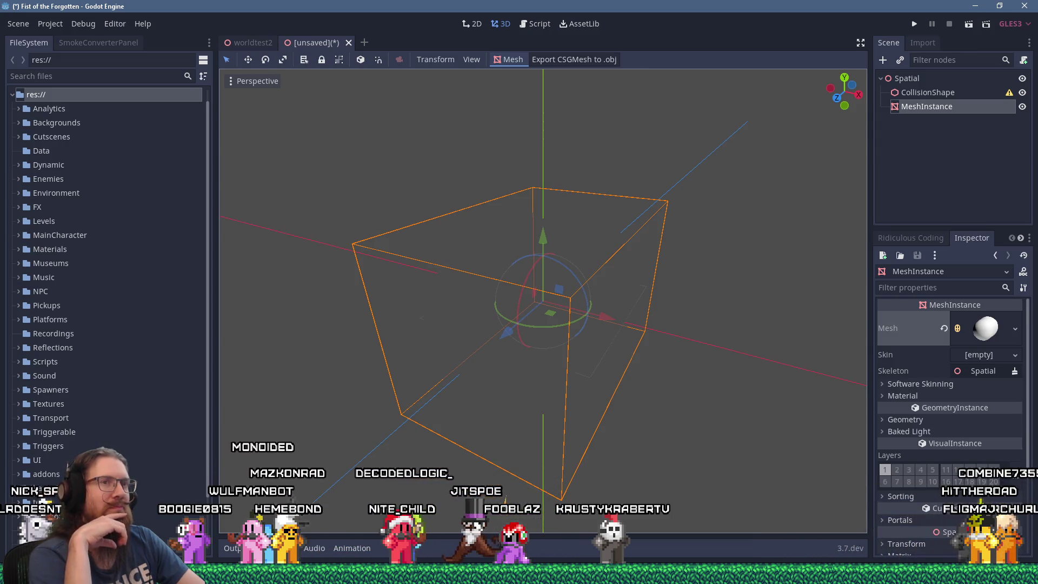
Step: Close the [unsaved] test scene tab and discard it, keeping worldtest2 open
{"action": "left_click", "coordinate": [349, 42]}
{"action": "left_click", "coordinate": [573, 296]}
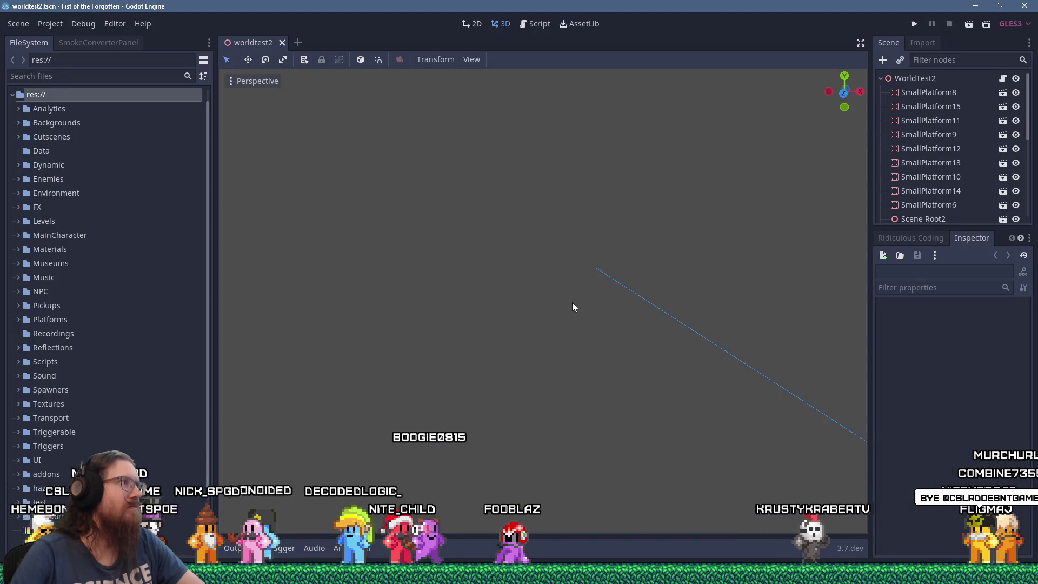
Step: Run the KOOK project, then choose Load from the Esc pause menu to hit the debugger error
{"action": "left_click", "coordinate": [1024, 6]}
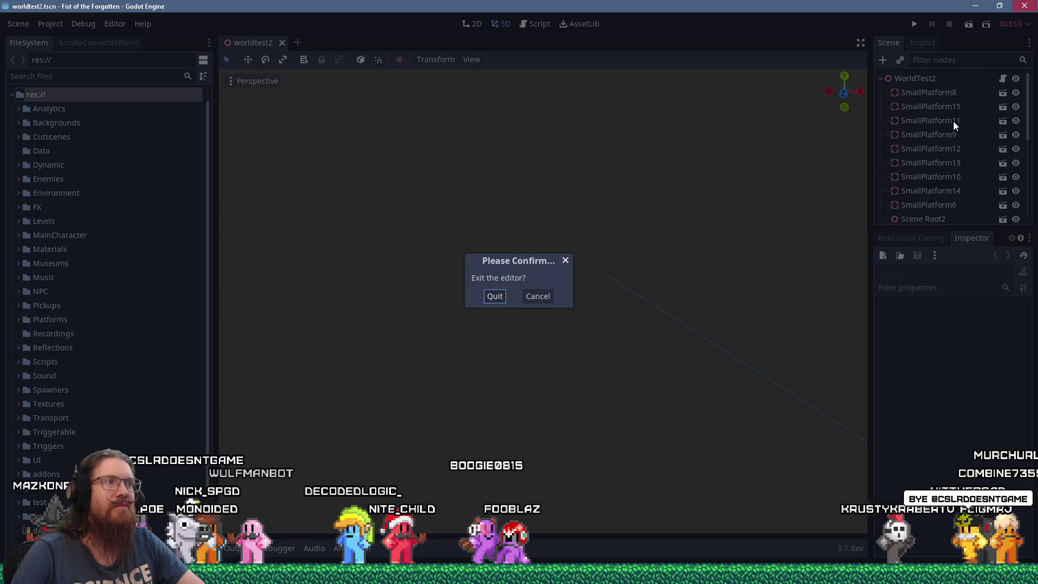
{"action": "left_click", "coordinate": [495, 296]}
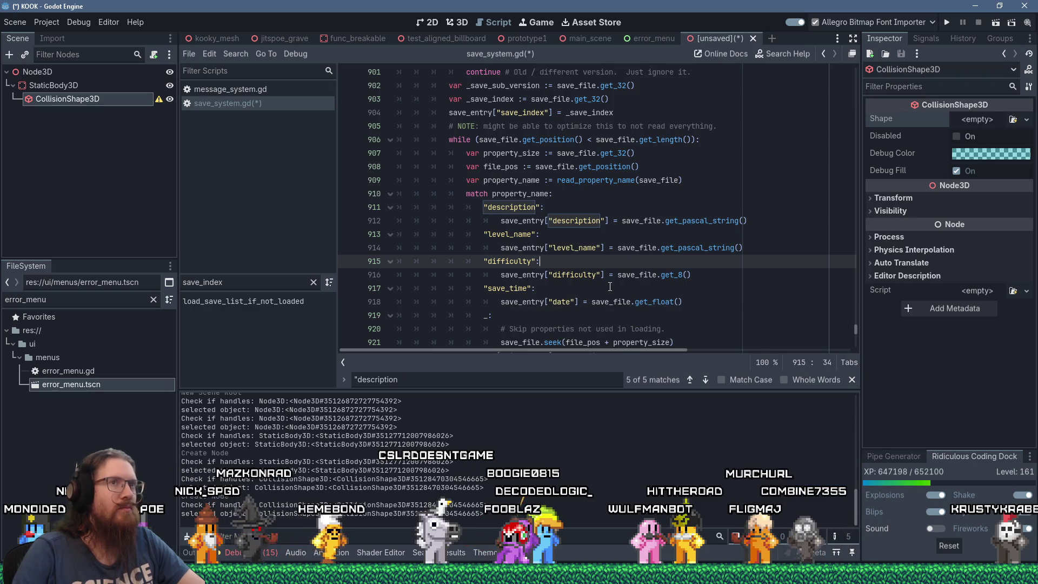
{"action": "left_click", "coordinate": [944, 22]}
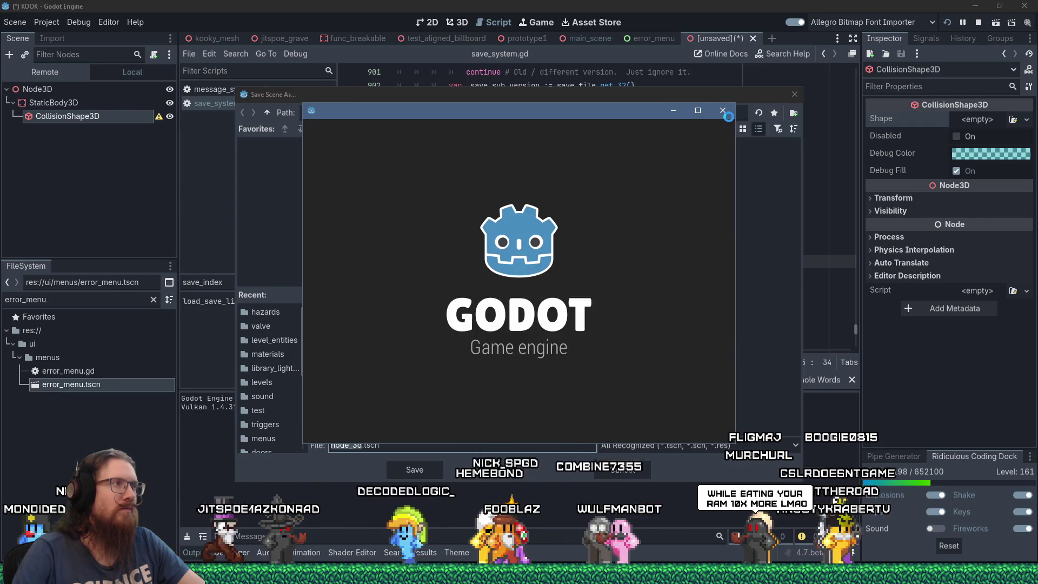
{"action": "left_click", "coordinate": [723, 111]}
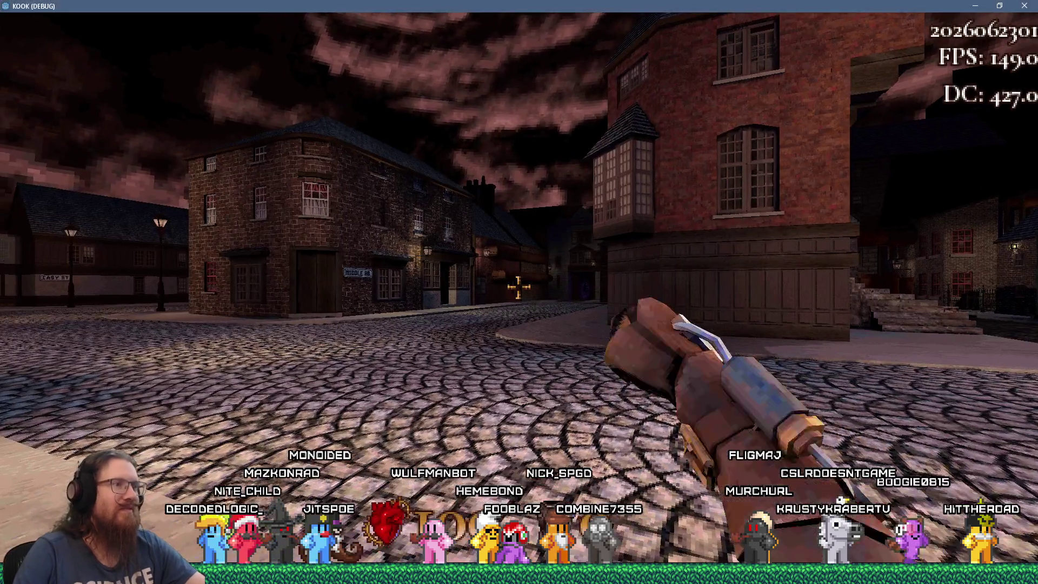
{"action": "key", "text": "Escape"}
{"action": "left_click", "coordinate": [522, 303]}
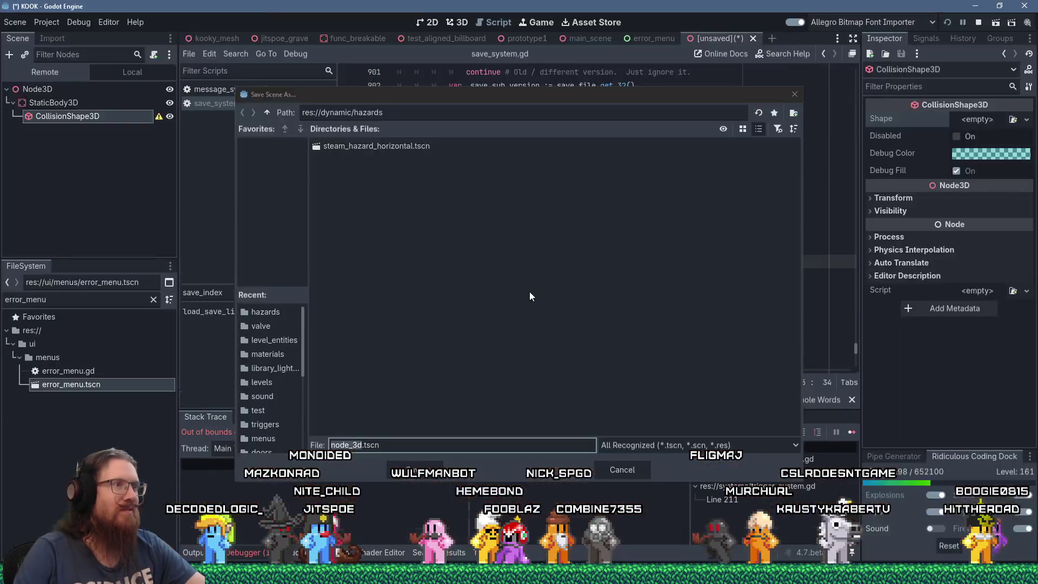
{"action": "left_click", "coordinate": [794, 94]}
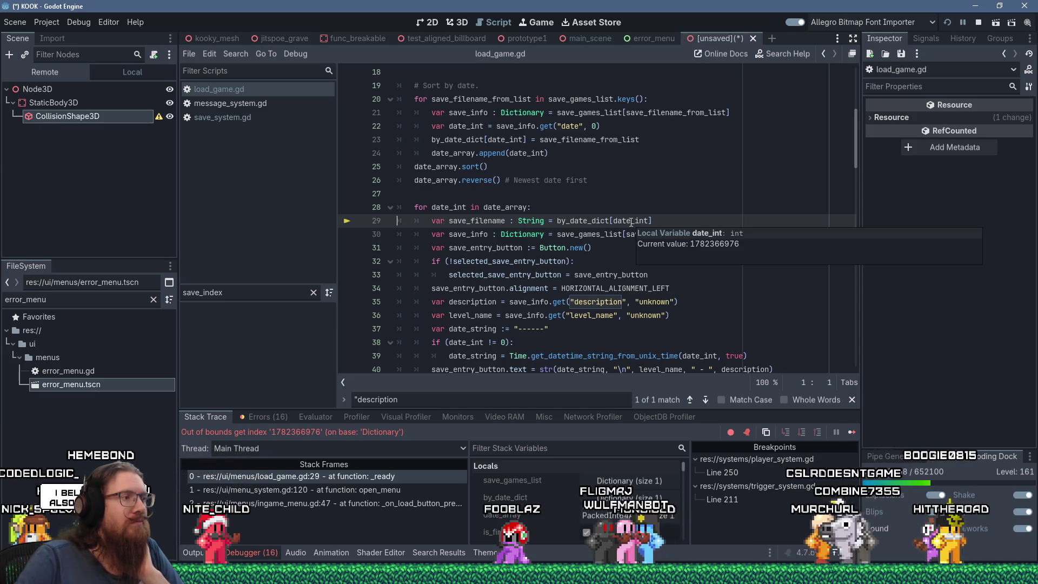
{"action": "mouse_move", "coordinate": [632, 222]}
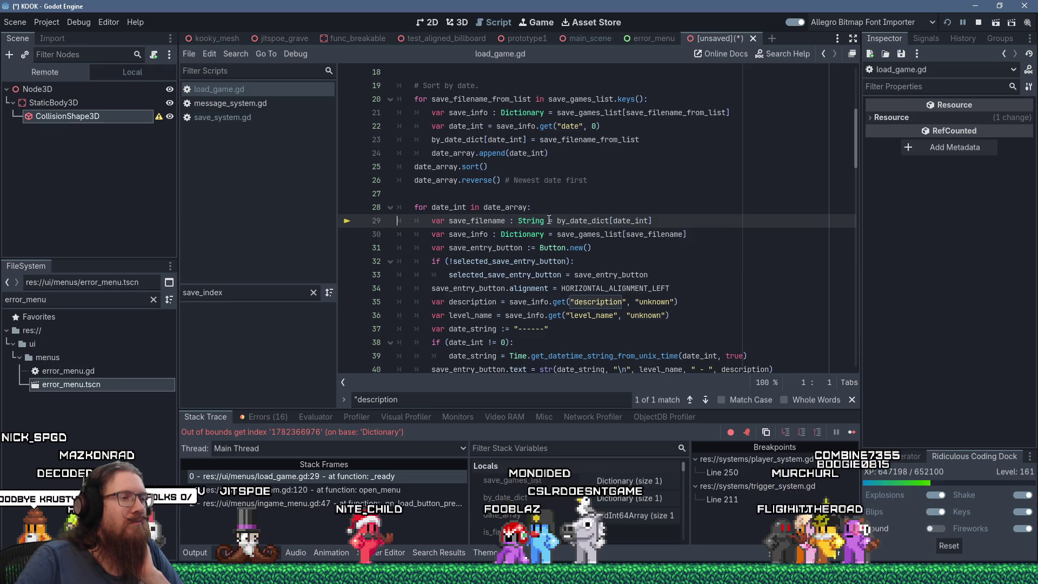
{"action": "mouse_move", "coordinate": [490, 235]}
{"action": "scroll", "coordinate": [490, 235], "scroll_direction": "up", "scroll_amount": 2}
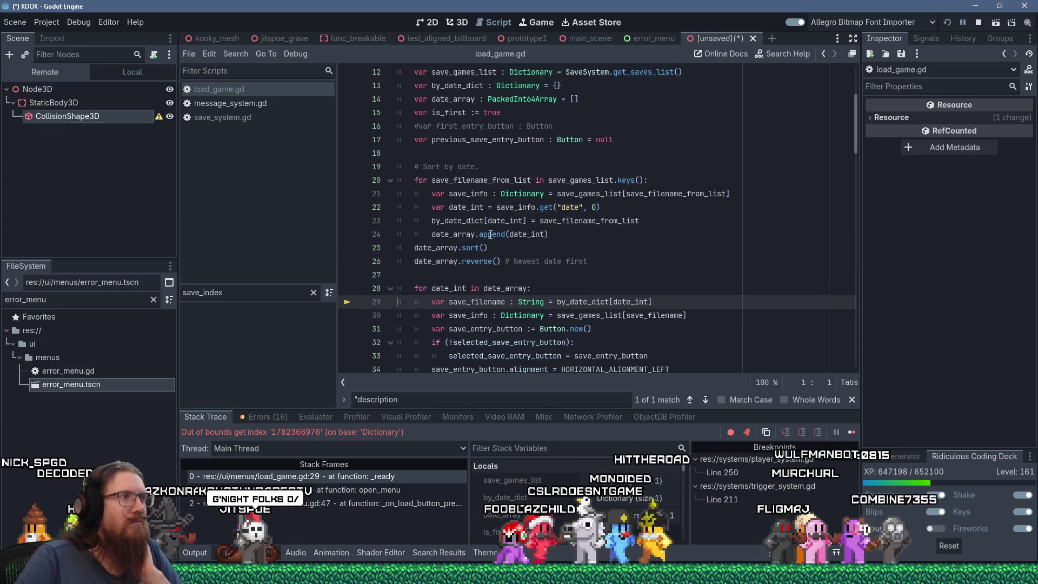
Step: Inspect by_date_dict on line 29, revealing its key is the float 1782366976.0 for test.save
{"action": "scroll", "coordinate": [490, 235], "scroll_direction": "up", "scroll_amount": 3}
{"action": "scroll", "coordinate": [490, 234], "scroll_direction": "up", "scroll_amount": 1}
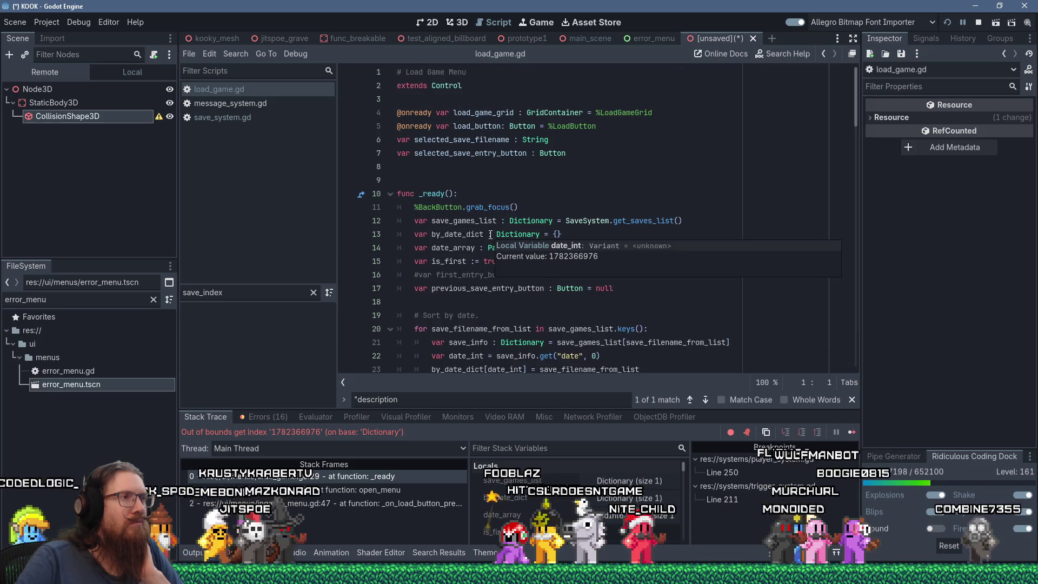
{"action": "scroll", "coordinate": [488, 231], "scroll_direction": "down", "scroll_amount": 6}
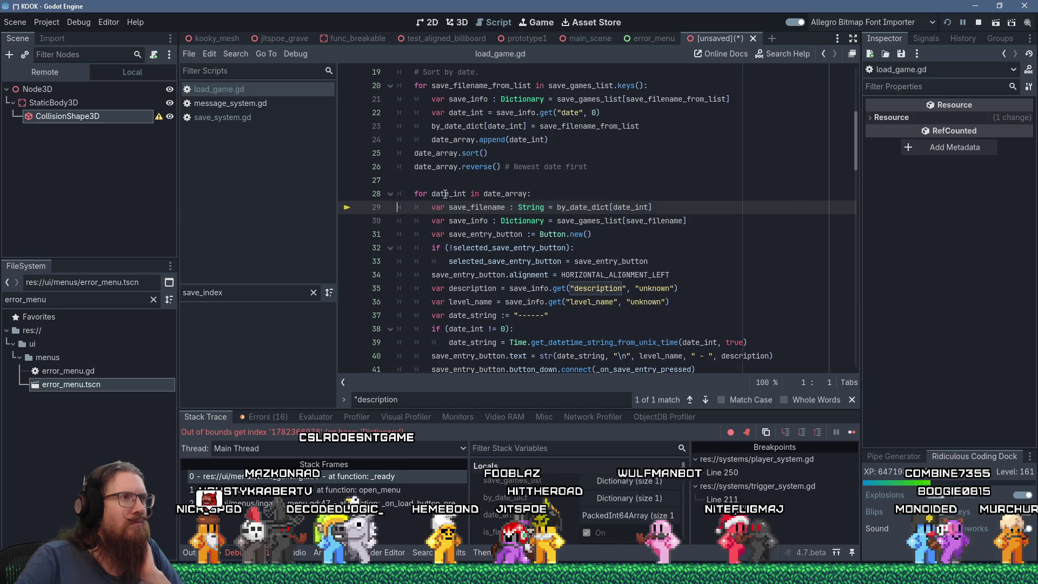
{"action": "mouse_move", "coordinate": [445, 193]}
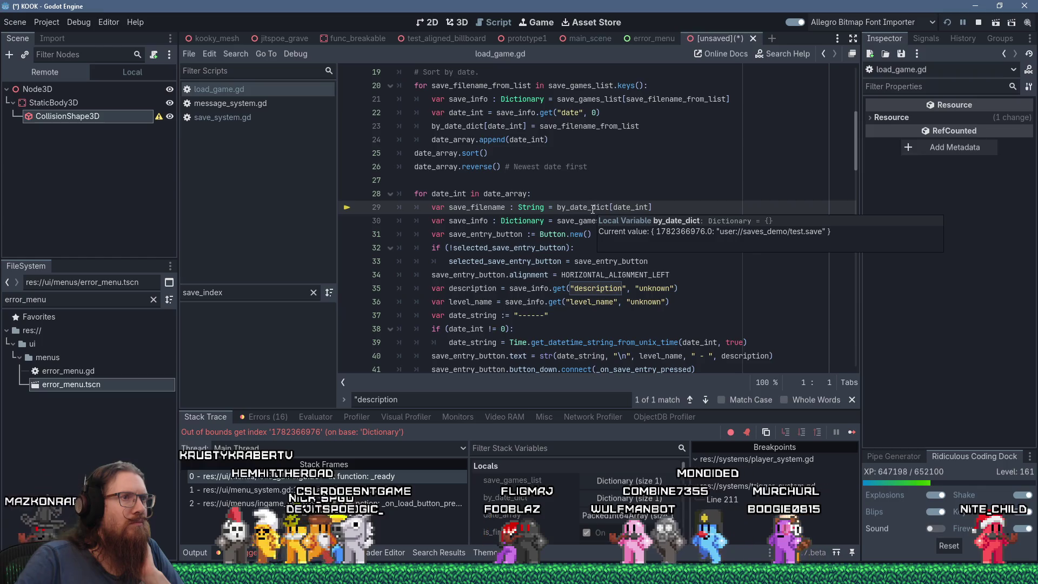
{"action": "mouse_move", "coordinate": [592, 210]}
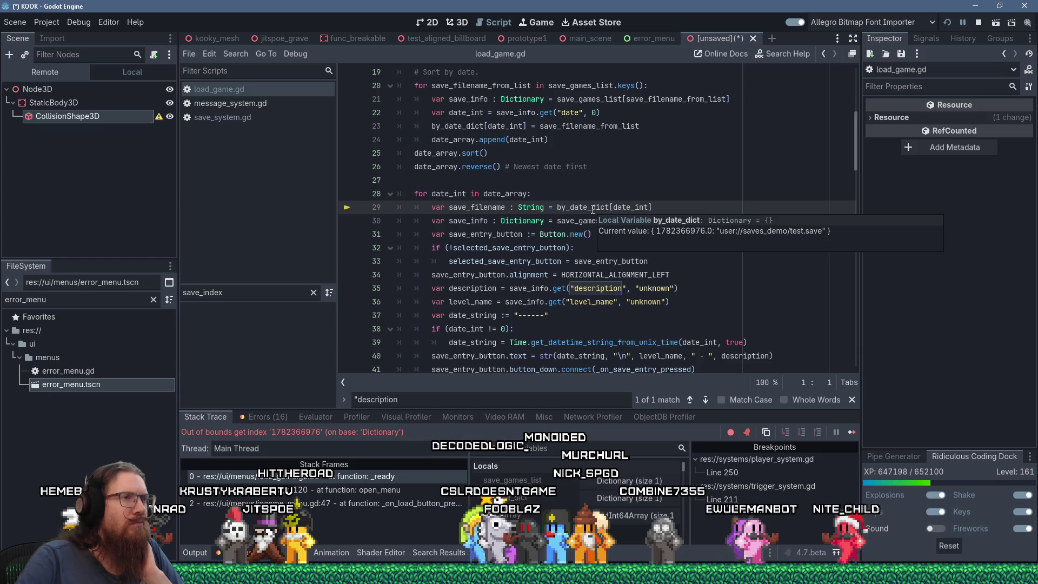
{"action": "double_click", "coordinate": [592, 209]}
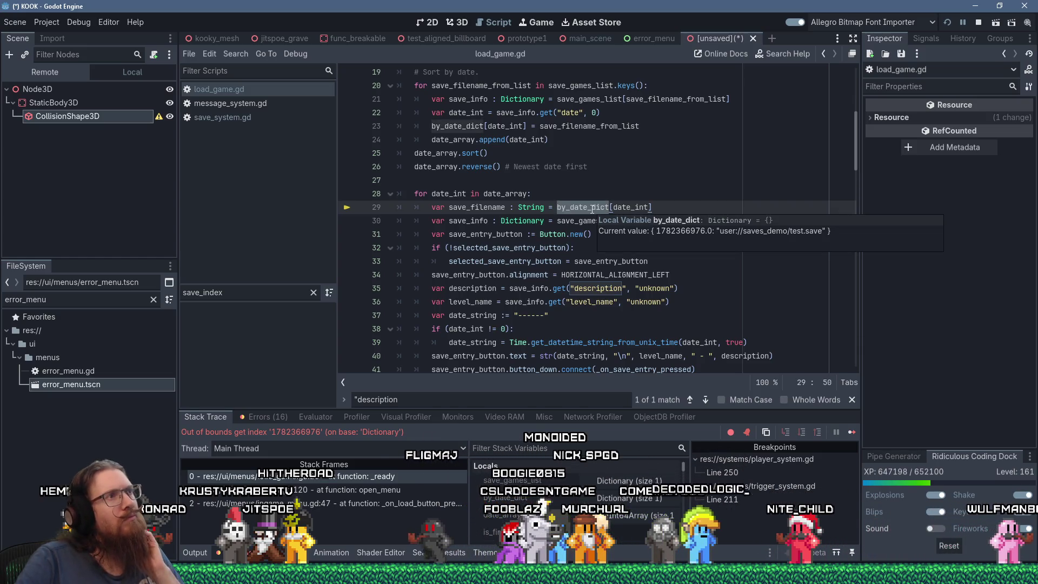
{"action": "mouse_move", "coordinate": [572, 209]}
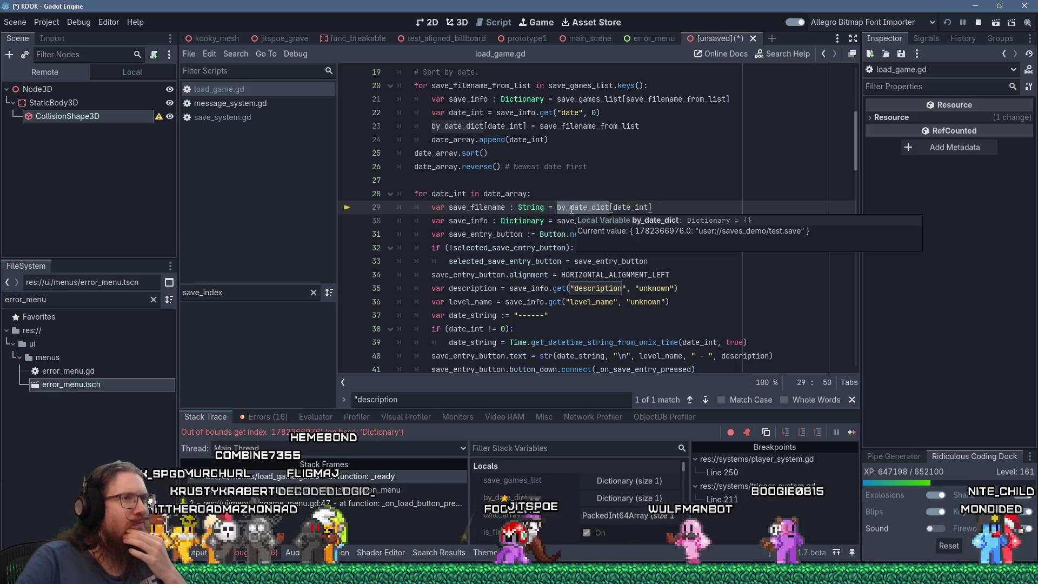
{"action": "scroll", "coordinate": [571, 209], "scroll_direction": "up", "scroll_amount": 3}
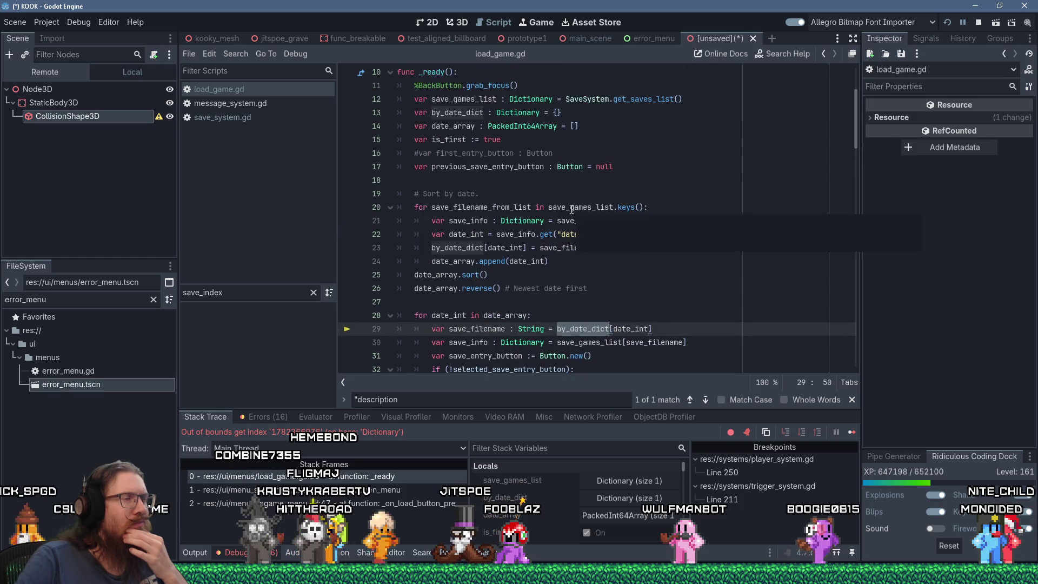
{"action": "scroll", "coordinate": [571, 209], "scroll_direction": "down", "scroll_amount": 4}
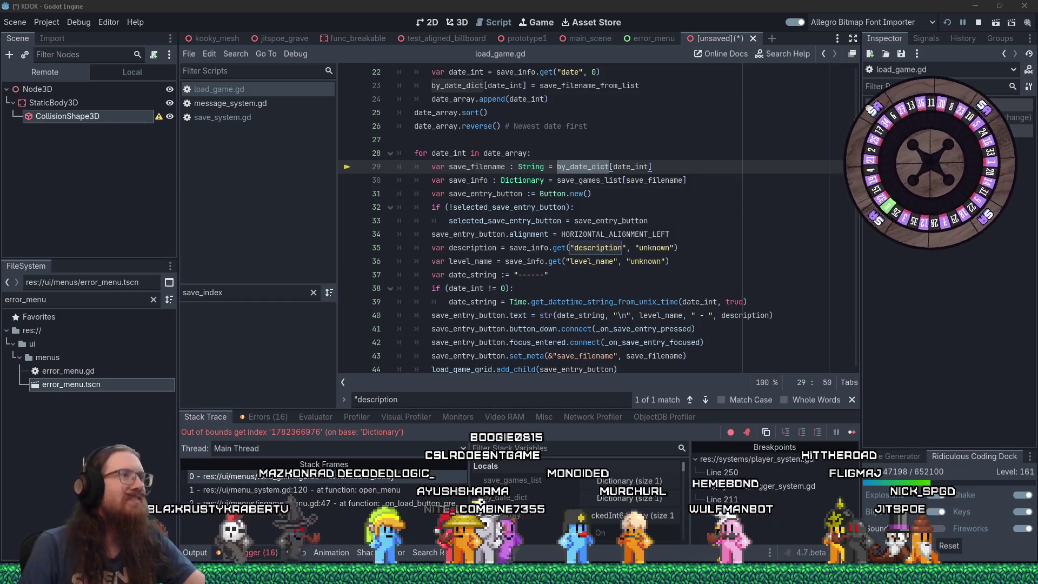
{"action": "left_click", "coordinate": [532, 181]}
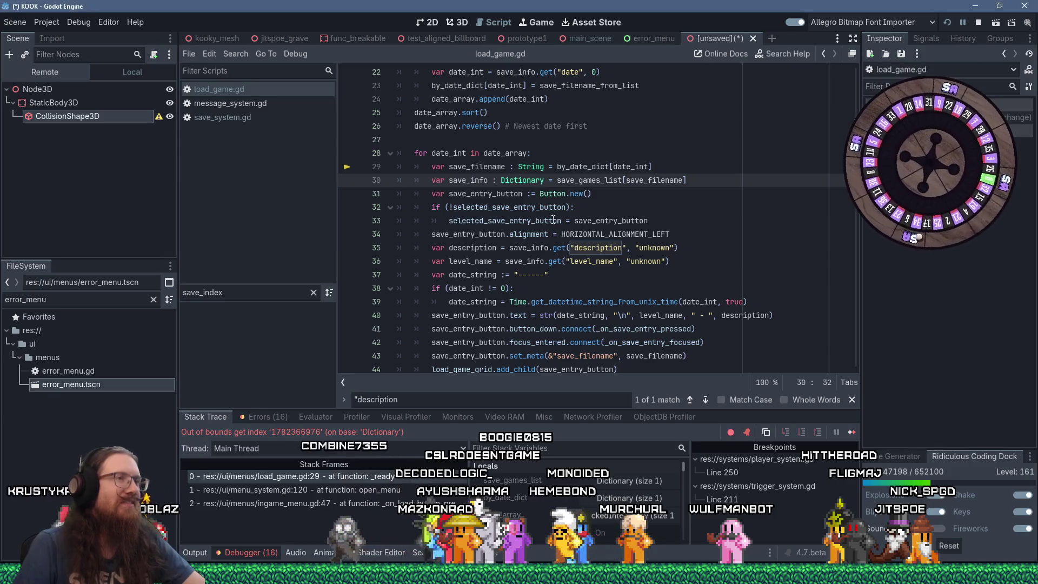
{"action": "mouse_move", "coordinate": [552, 227]}
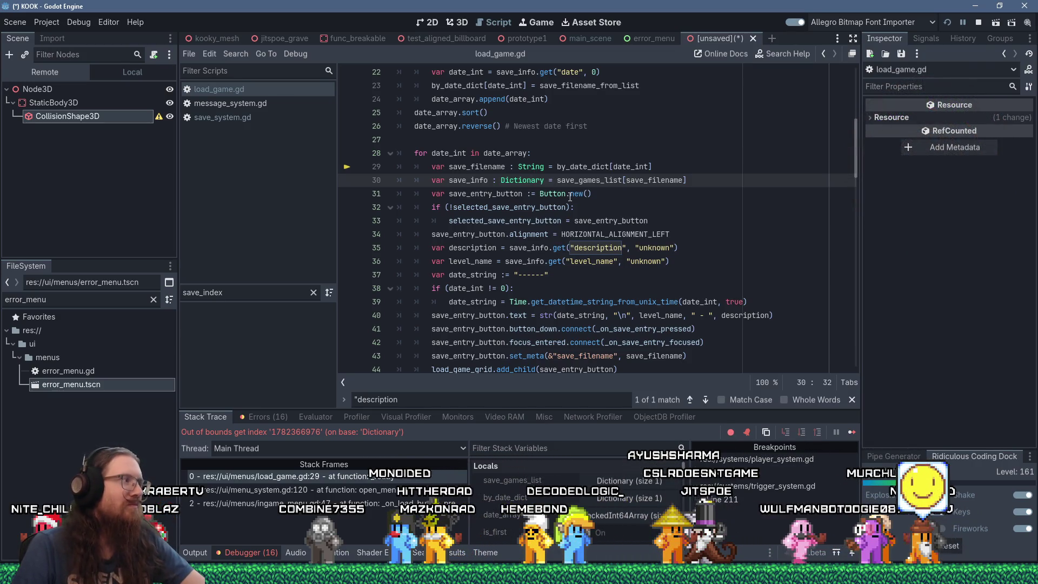
{"action": "double_click", "coordinate": [486, 171]}
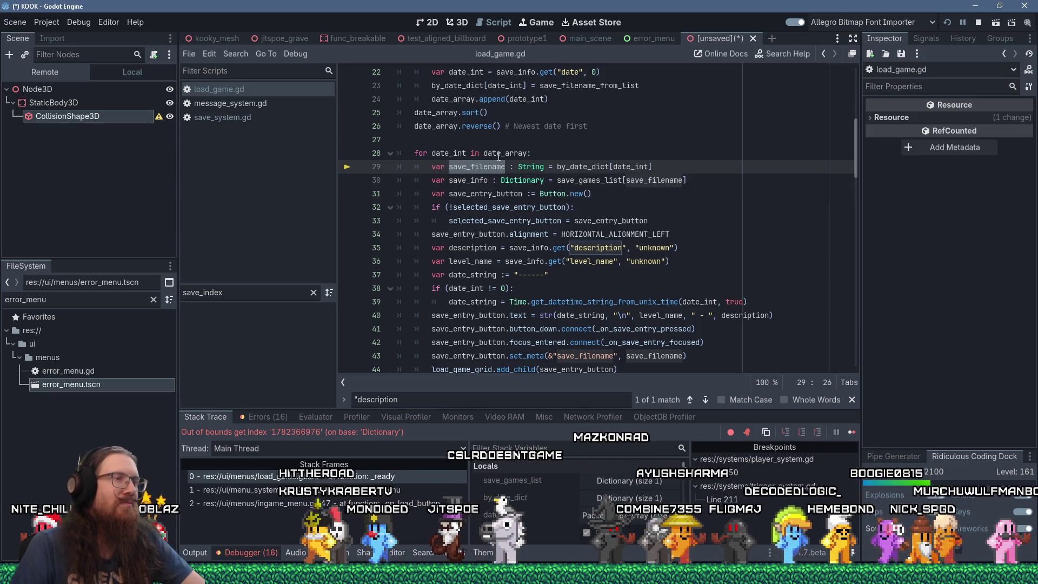
{"action": "mouse_move", "coordinate": [452, 186]}
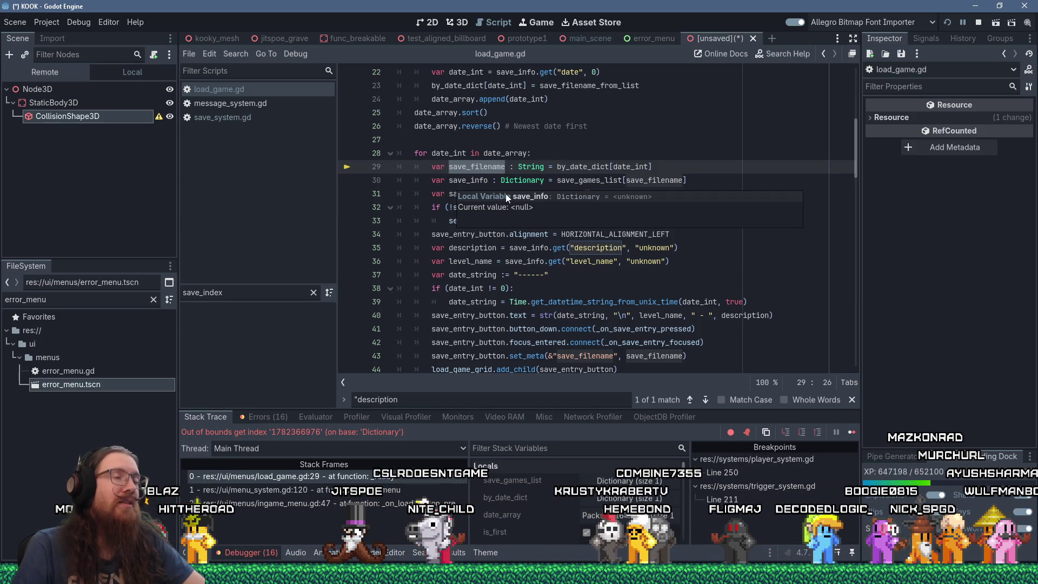
{"action": "scroll", "coordinate": [535, 186], "scroll_direction": "up", "scroll_amount": 3}
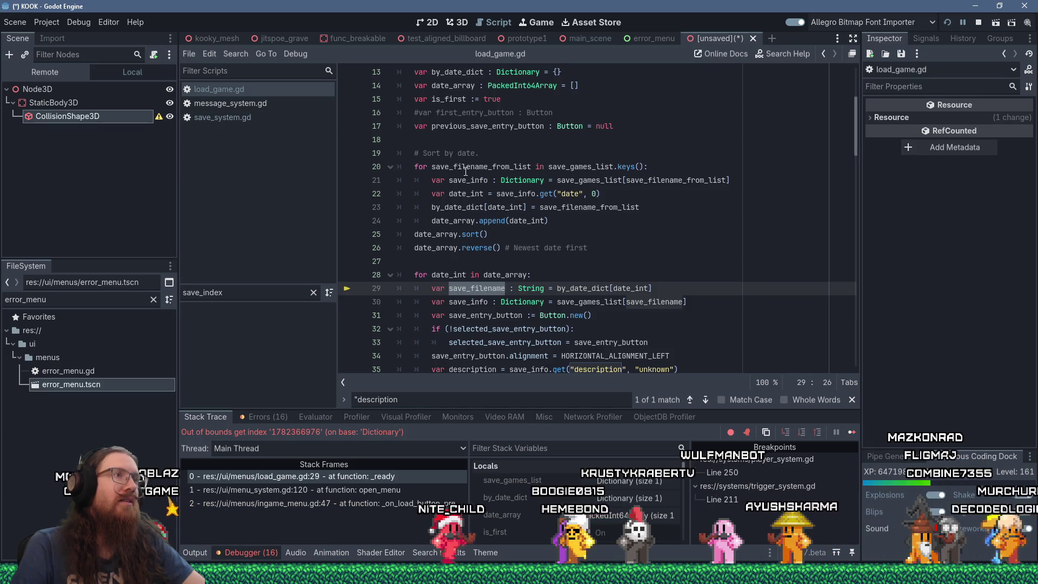
{"action": "scroll", "coordinate": [379, 135], "scroll_direction": "up", "scroll_amount": 3}
Step: Search all project scripts for save_time
{"action": "left_click", "coordinate": [232, 56]}
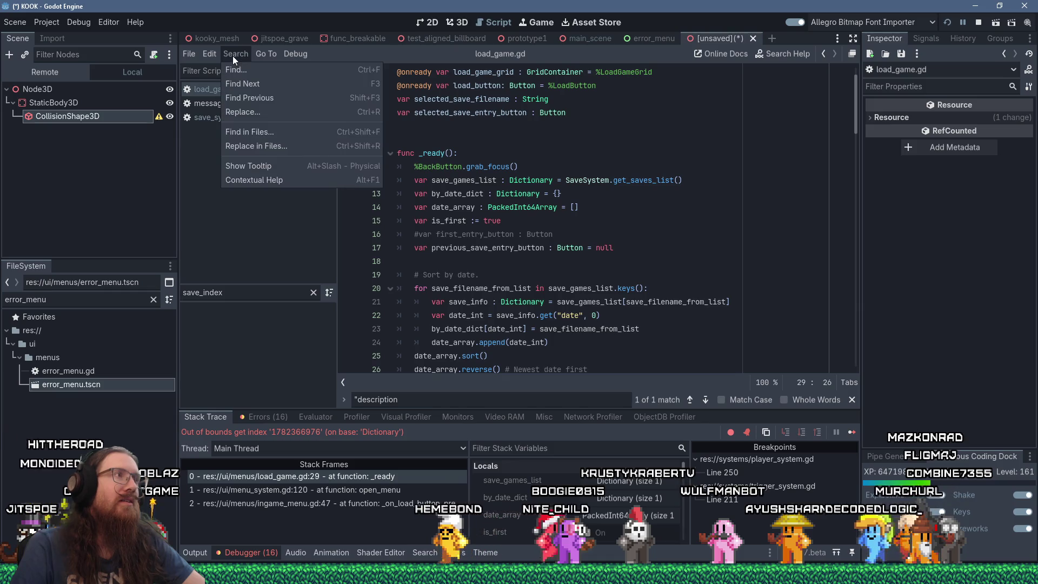
{"action": "left_click", "coordinate": [257, 135]}
{"action": "type", "text": "save_time"}
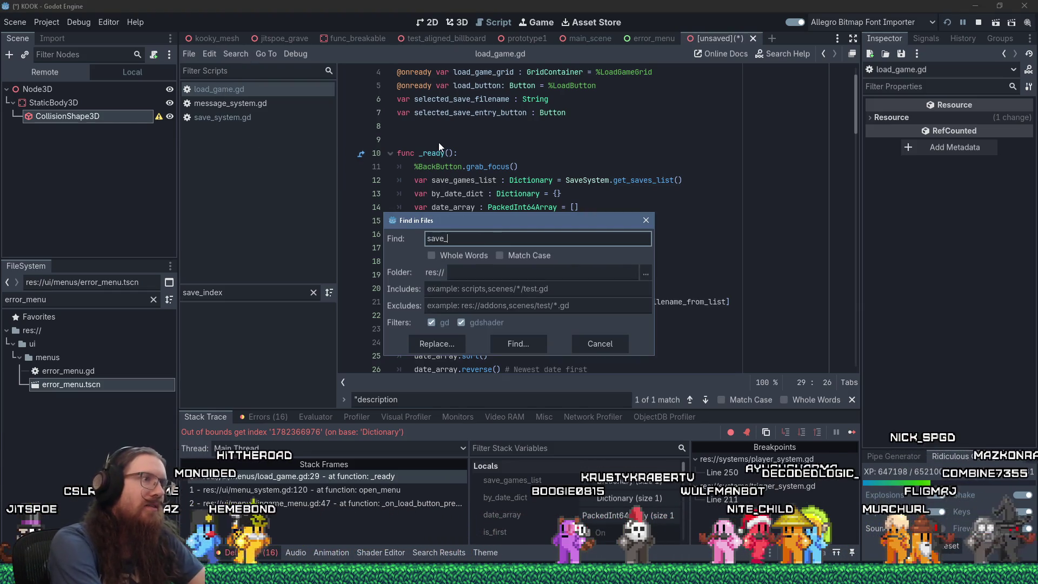
{"action": "key", "text": "Return"}
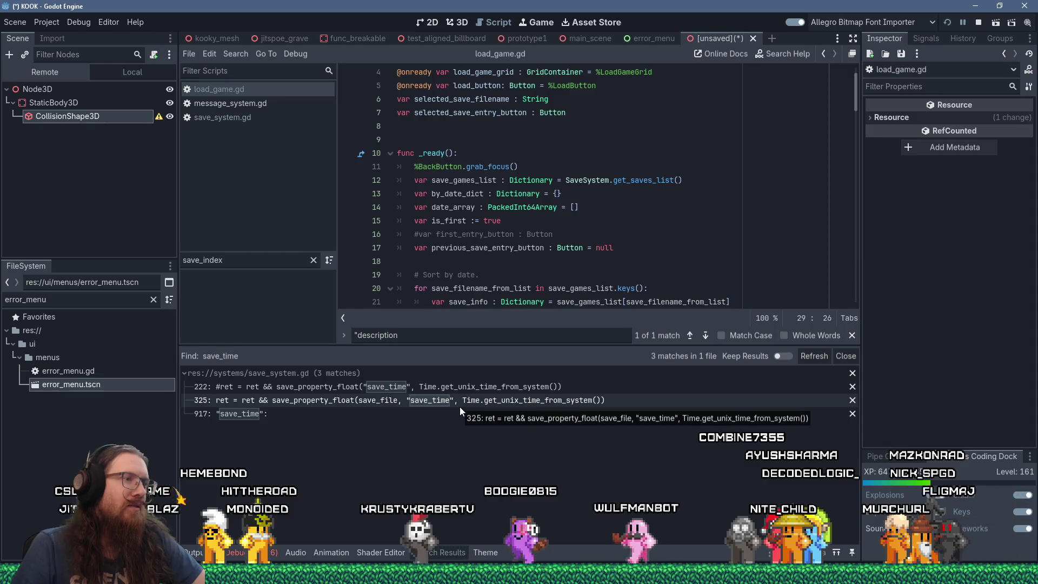
Step: At save_system.gd line 325, change save_property_float to save_property_int32 for save_time
{"action": "left_click", "coordinate": [465, 390]}
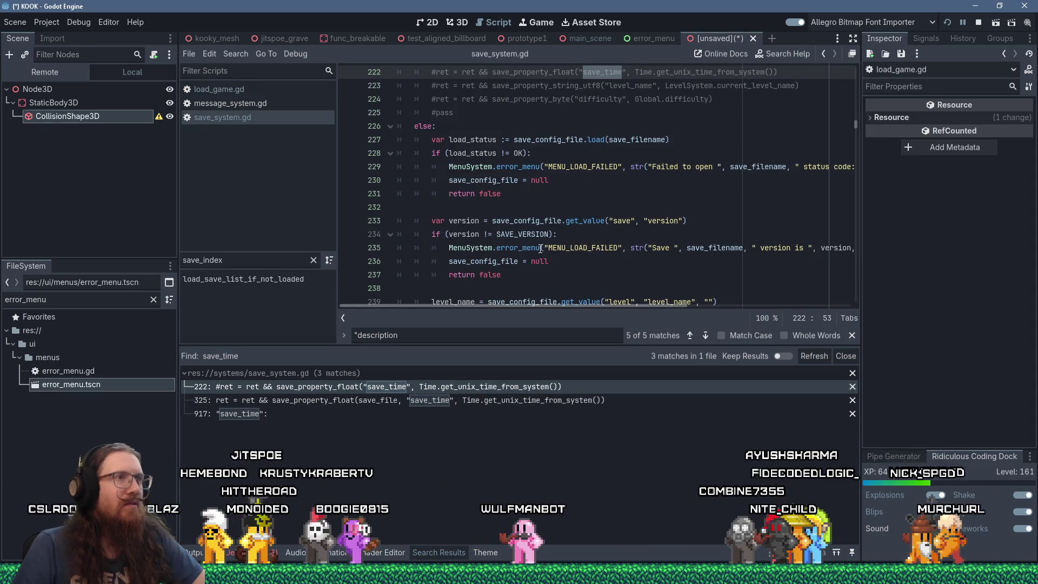
{"action": "scroll", "coordinate": [555, 230], "scroll_direction": "up", "scroll_amount": 2}
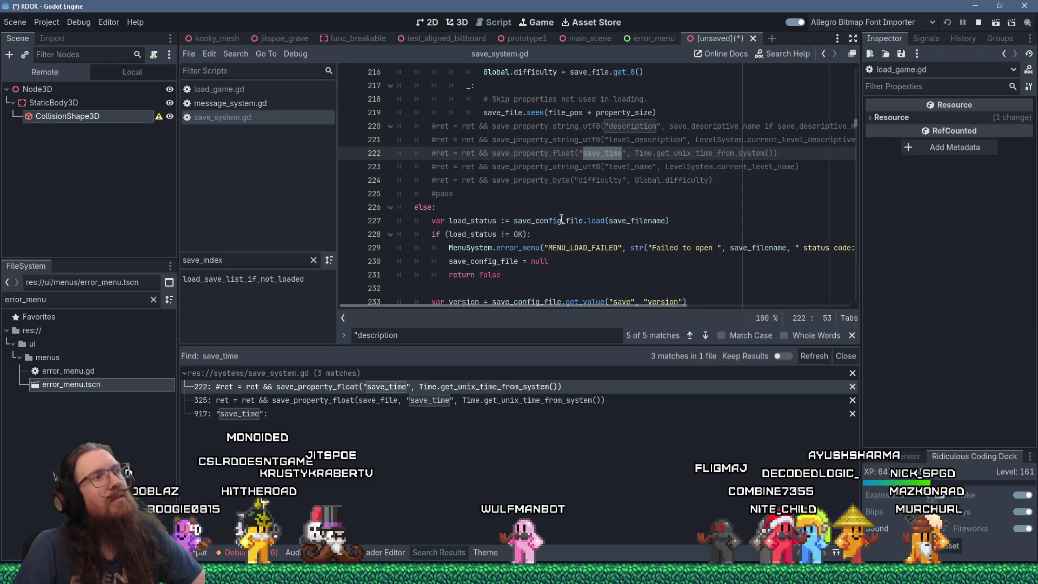
{"action": "left_click", "coordinate": [488, 401]}
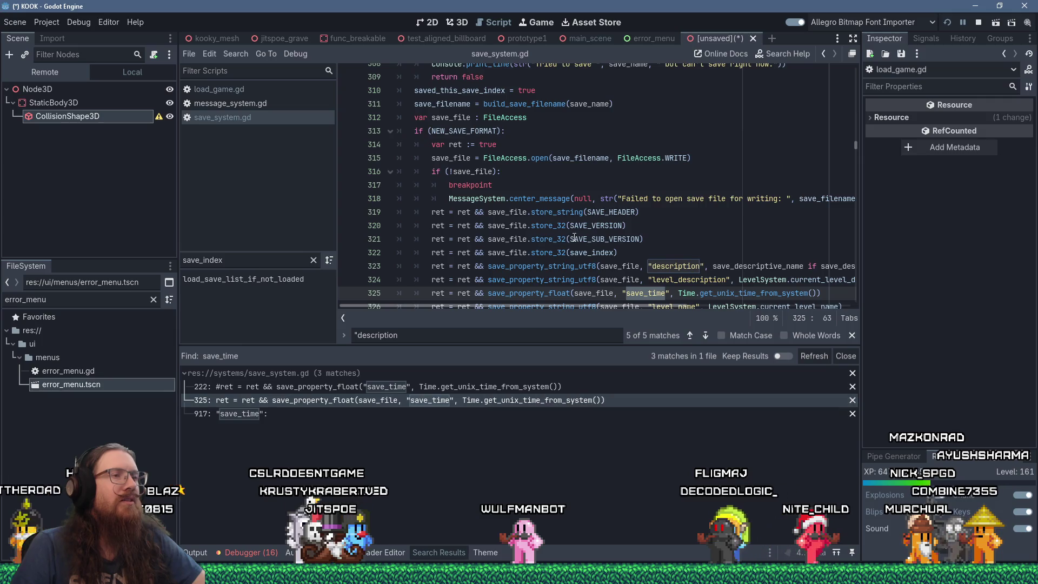
{"action": "left_click", "coordinate": [567, 252]}
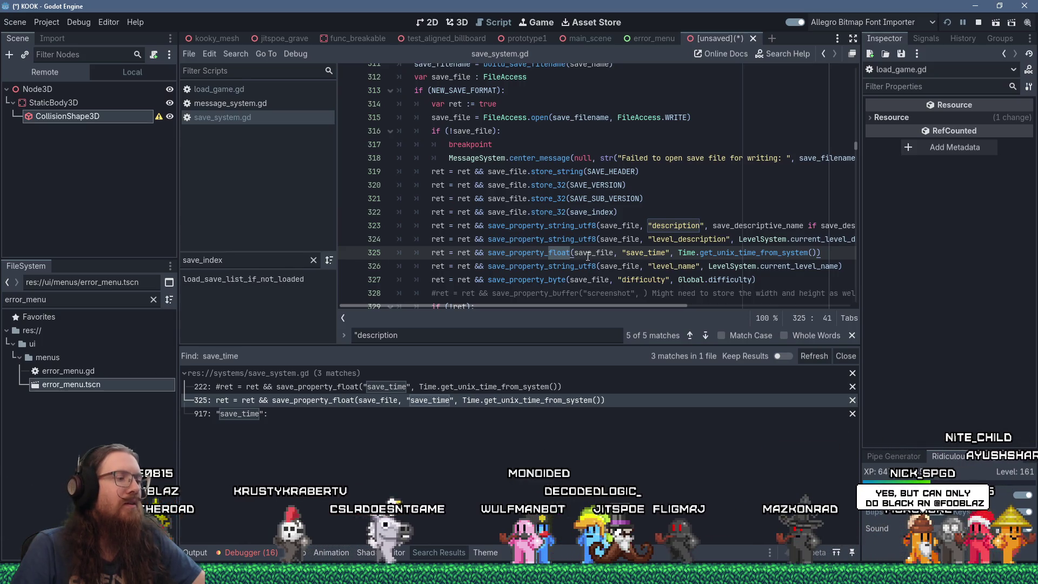
{"action": "mouse_move", "coordinate": [588, 258]}
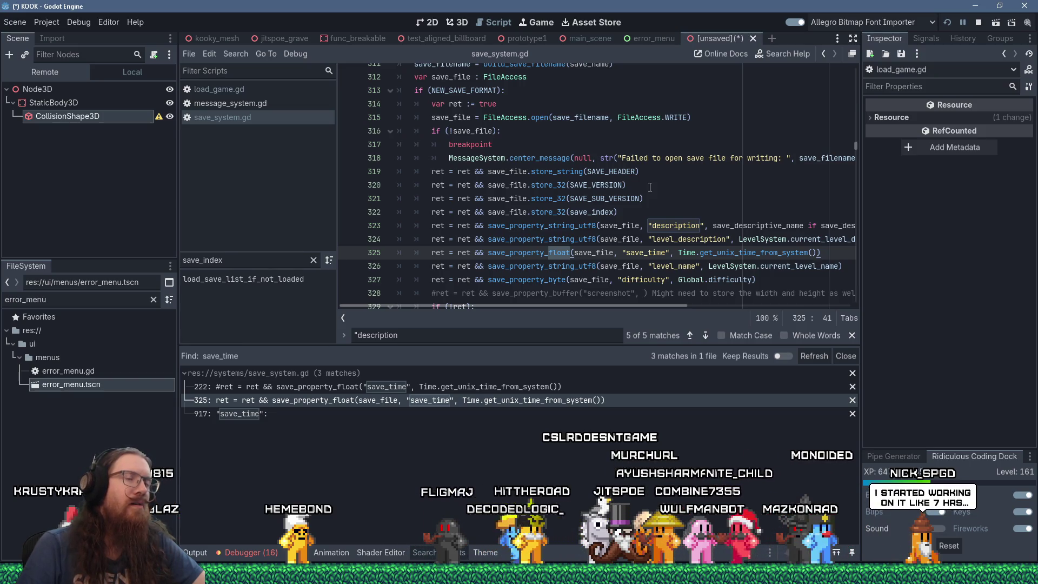
{"action": "type", "text": "int"}
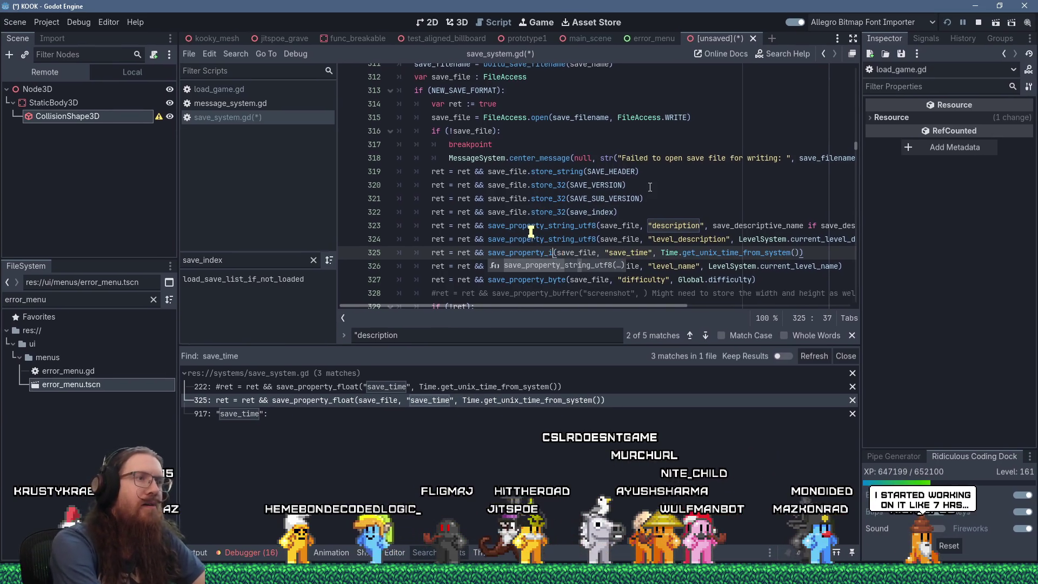
{"action": "type", "text": "32"}
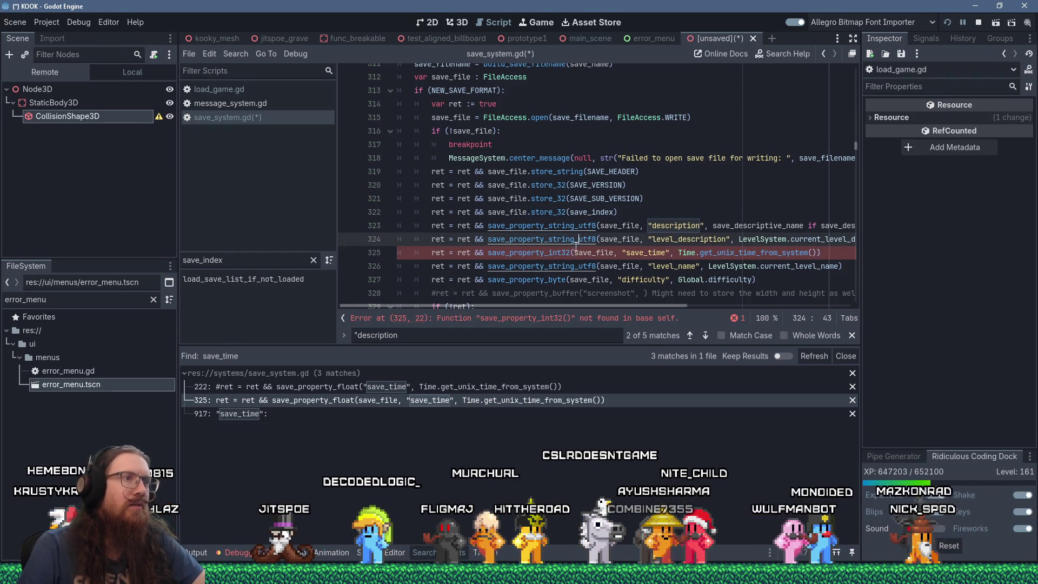
Step: Place the caret on the blank line after save_property_string_utf8 in save_system.gd
{"action": "left_click", "coordinate": [554, 267], "text": "ctrl"}
{"action": "scroll", "coordinate": [564, 246], "scroll_direction": "up", "scroll_amount": 1}
{"action": "scroll", "coordinate": [567, 241], "scroll_direction": "down", "scroll_amount": 3}
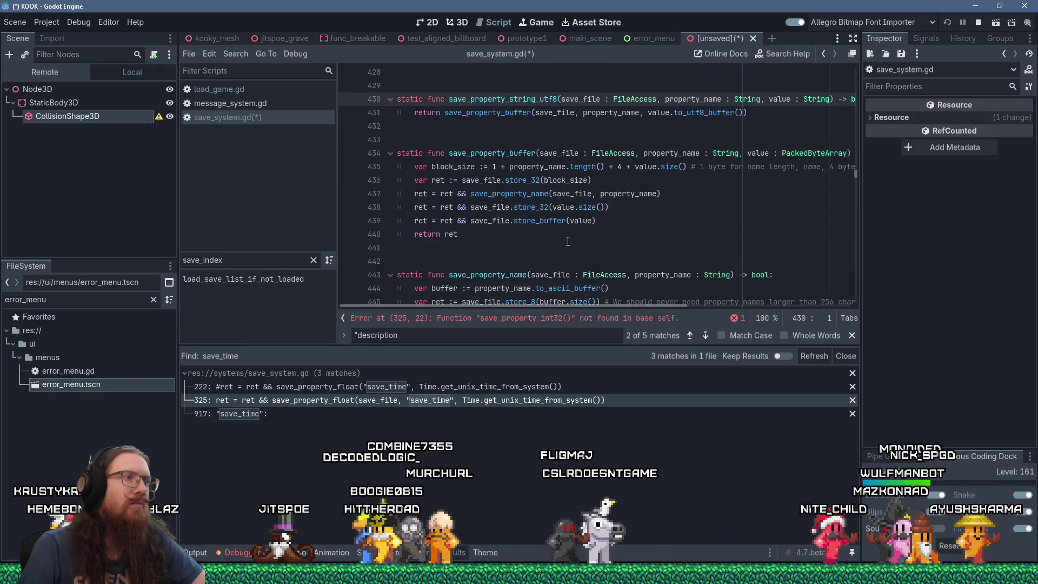
{"action": "scroll", "coordinate": [567, 241], "scroll_direction": "down", "scroll_amount": 3}
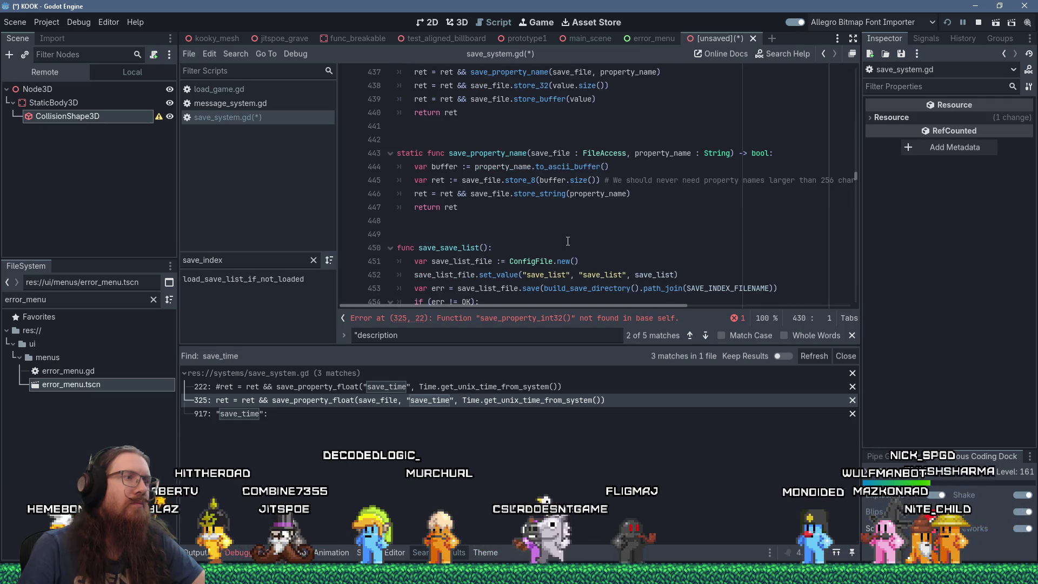
{"action": "scroll", "coordinate": [567, 241], "scroll_direction": "up", "scroll_amount": 3}
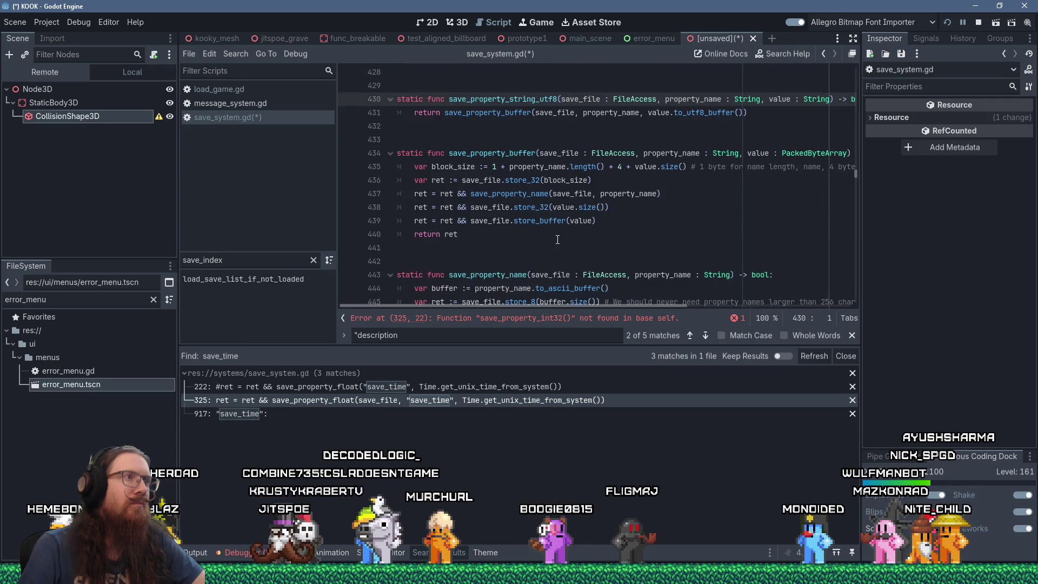
{"action": "scroll", "coordinate": [558, 240], "scroll_direction": "up", "scroll_amount": 1}
{"action": "left_click", "coordinate": [540, 167]}
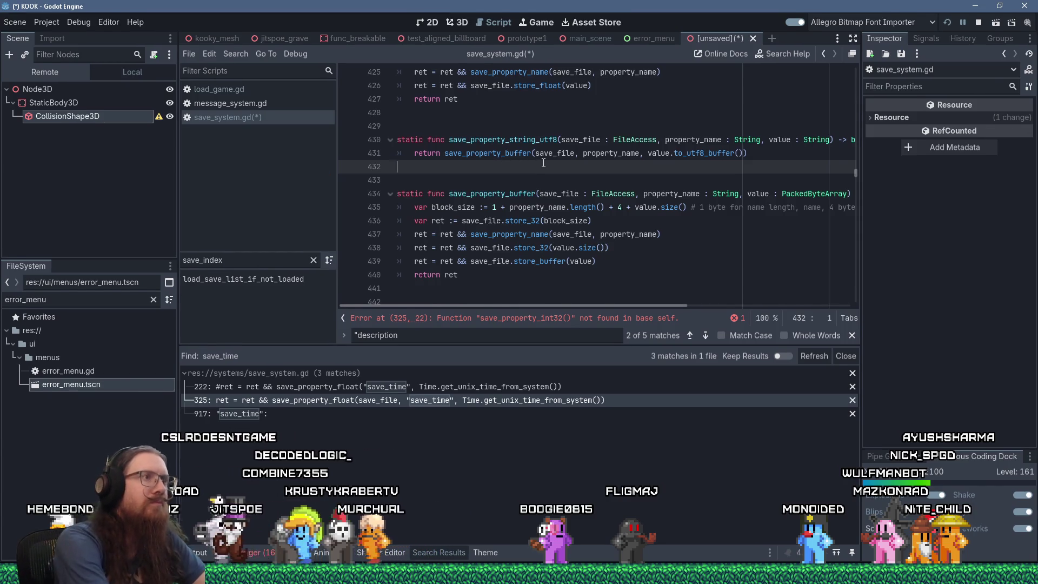
Step: Write the static save_property_int32(save_file, property_name, value : int) -> bool signature and begin its return line
{"action": "key", "text": "Return"}
{"action": "key", "text": "Return"}
{"action": "type", "text": "static func save_s"}
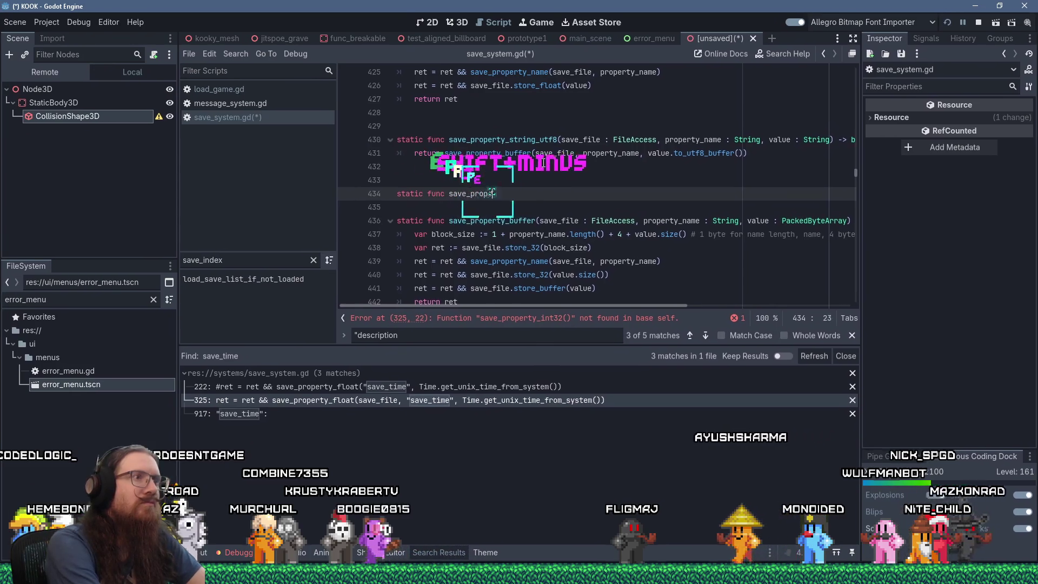
{"action": "type", "text": "int32(*"}
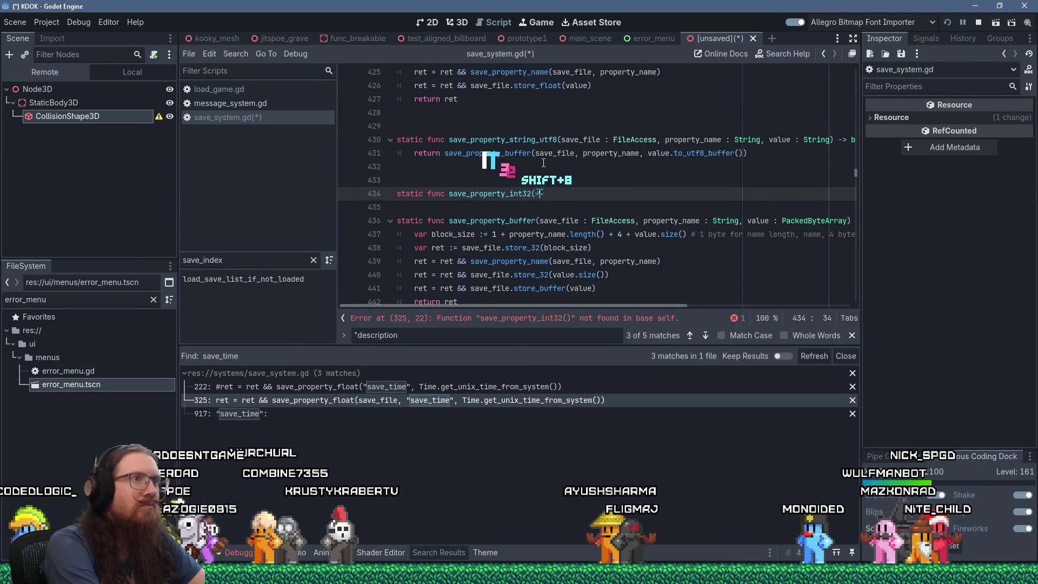
{"action": "type", "text": "ave_"}
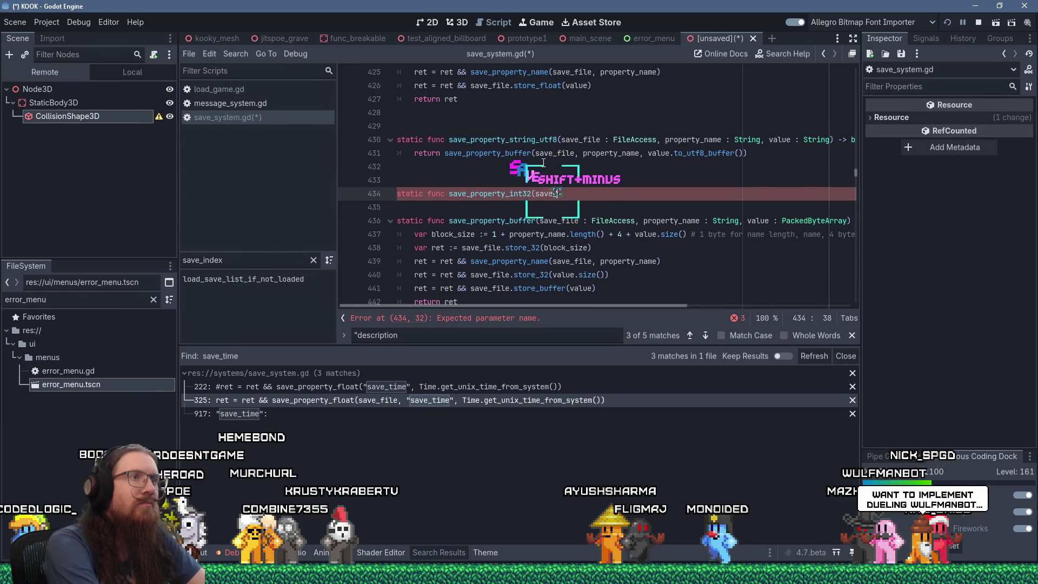
{"action": "type", "text": "file FileAc"}
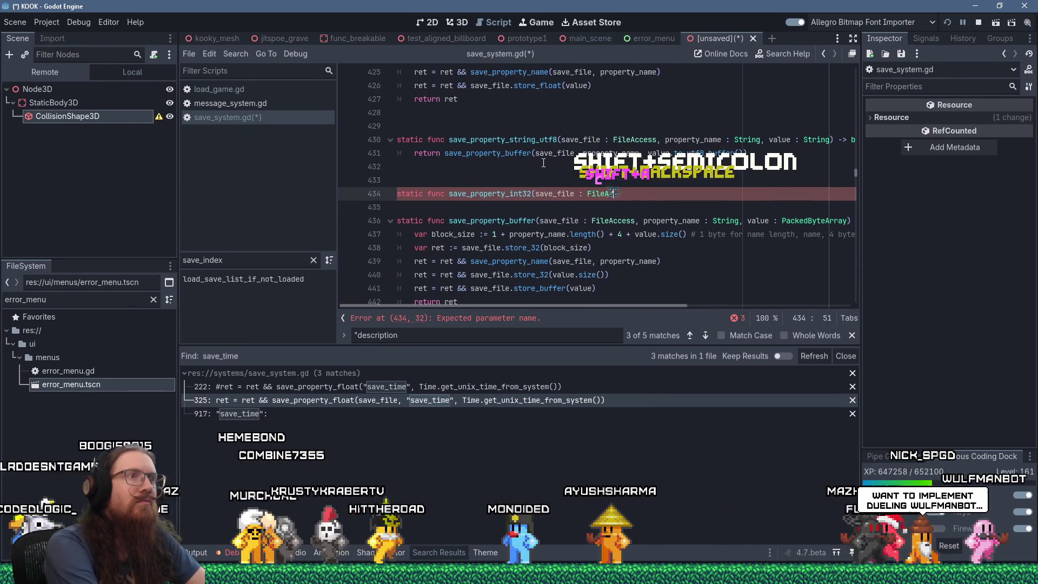
{"action": "key", "text": "BackSpace"}
{"action": "type", "text": "Access, proper"}
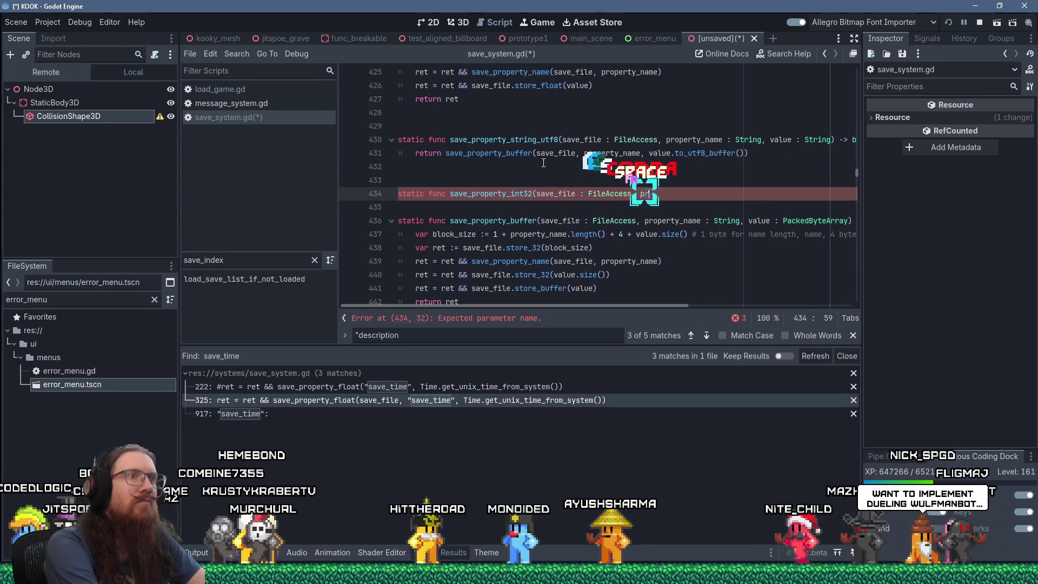
{"action": "type", "text": "ty_name"}
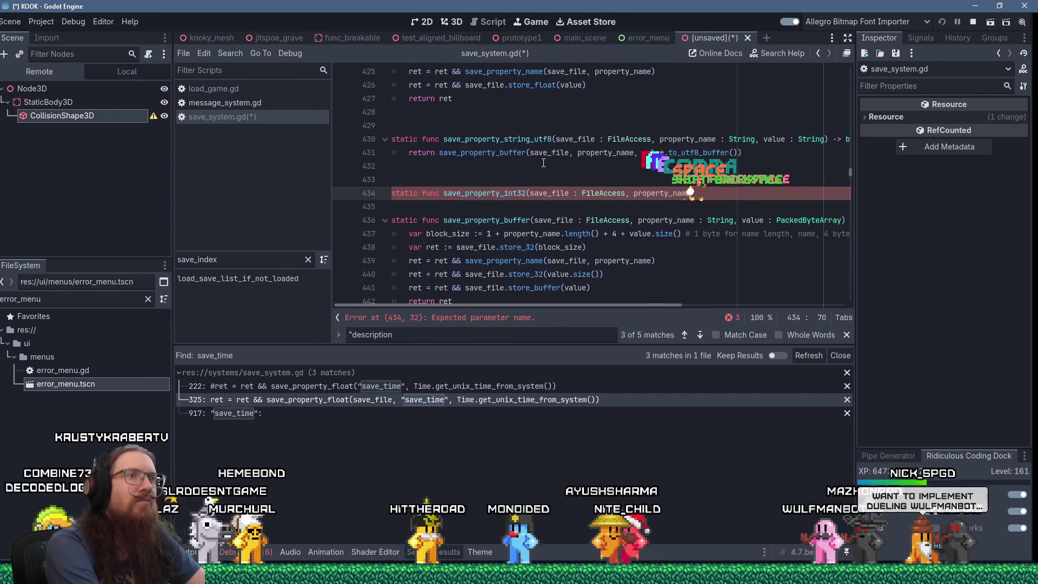
{"action": "type", "text": " : String, "}
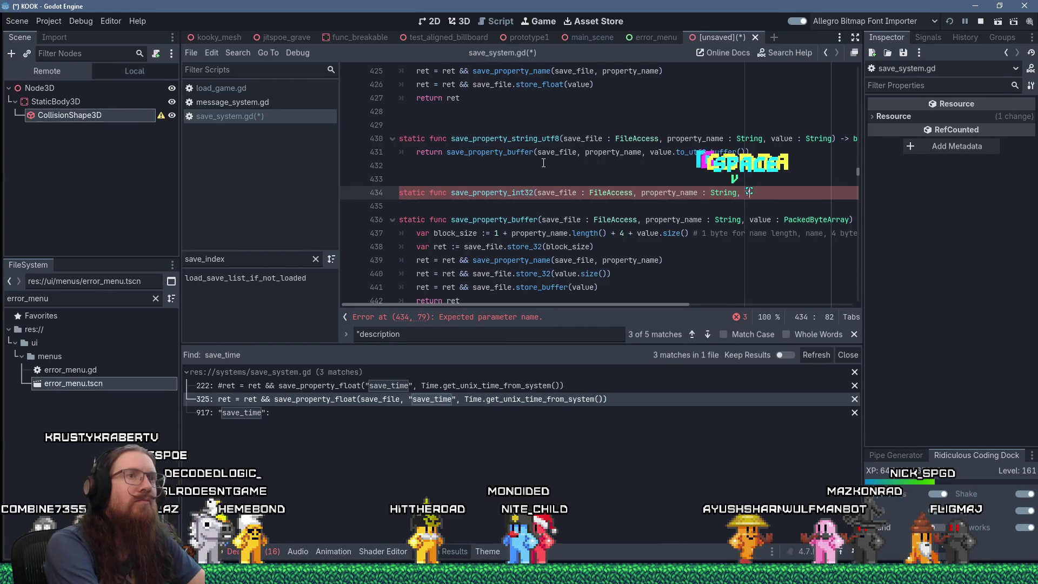
{"action": "type", "text": "value : i"}
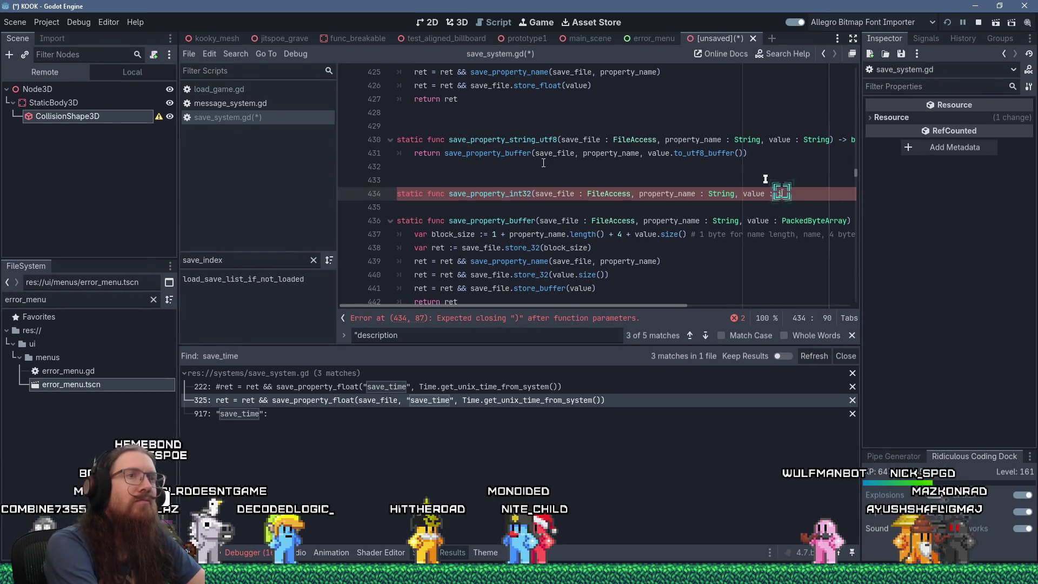
{"action": "type", "text": "nt)"}
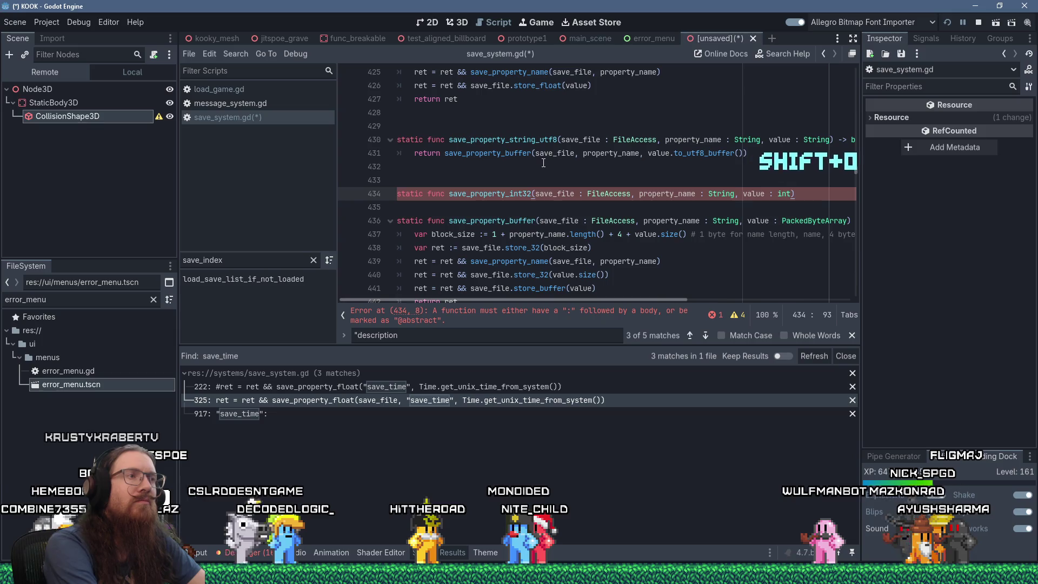
{"action": "type", "text": " ->bo"}
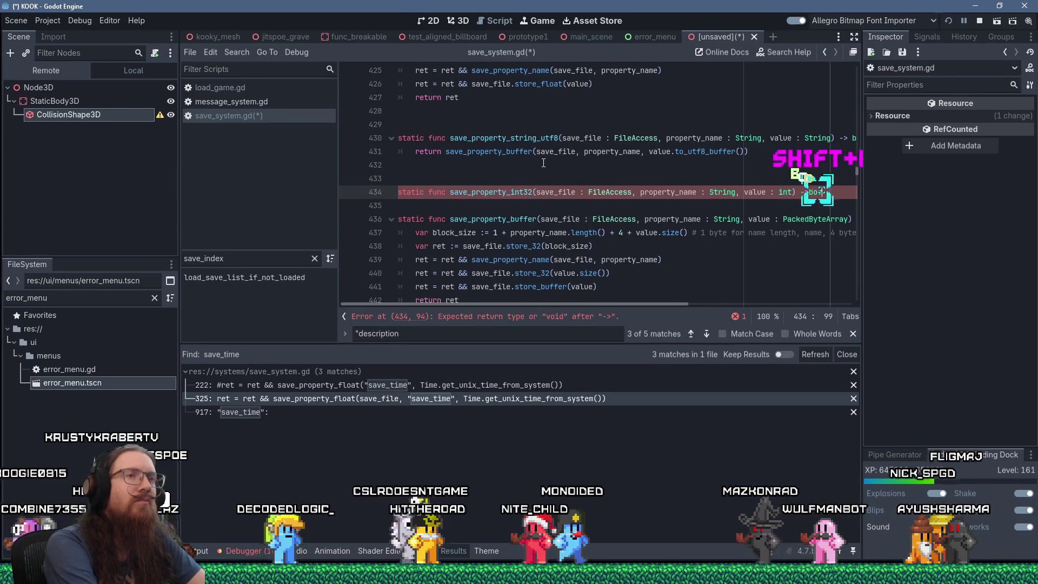
{"action": "type", "text": "ol"}
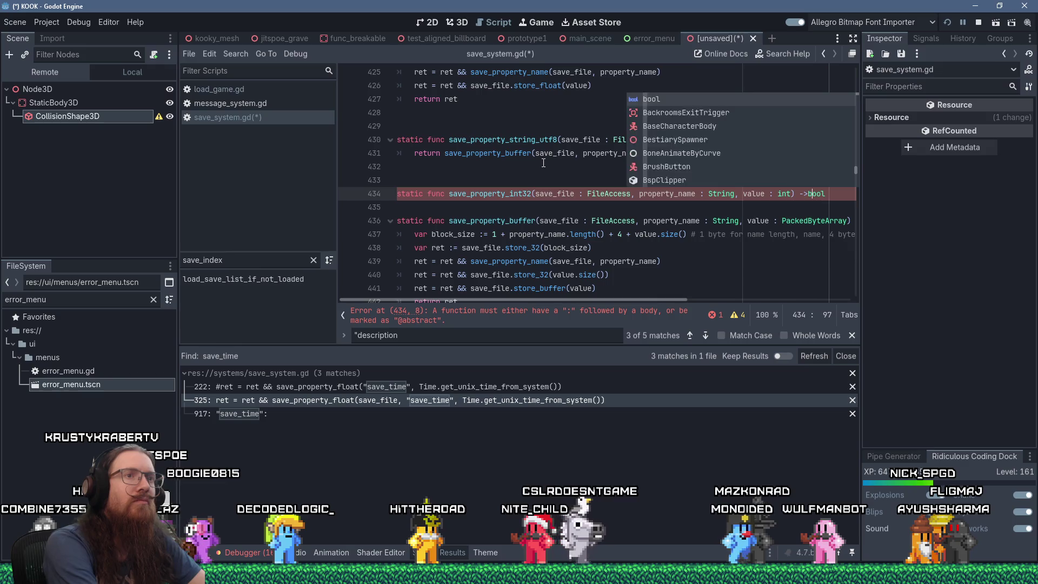
{"action": "key", "text": "Left"}
{"action": "key", "text": "Left"}
{"action": "key", "text": "Left"}
{"action": "key", "text": "space"}
{"action": "key", "text": "End"}
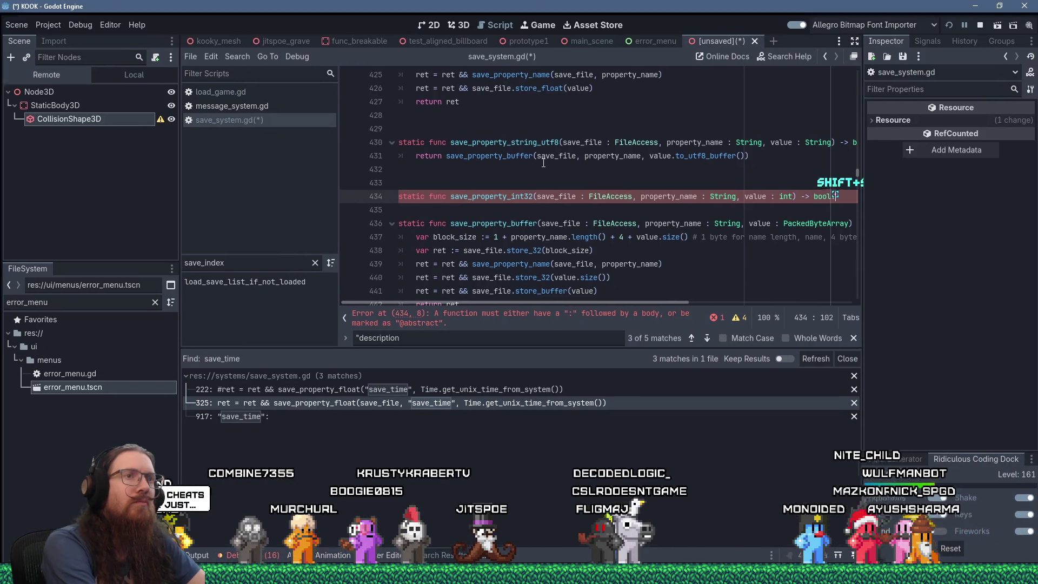
{"action": "type", "text": ":"}
{"action": "key", "text": "Return"}
{"action": "type", "text": "return "}
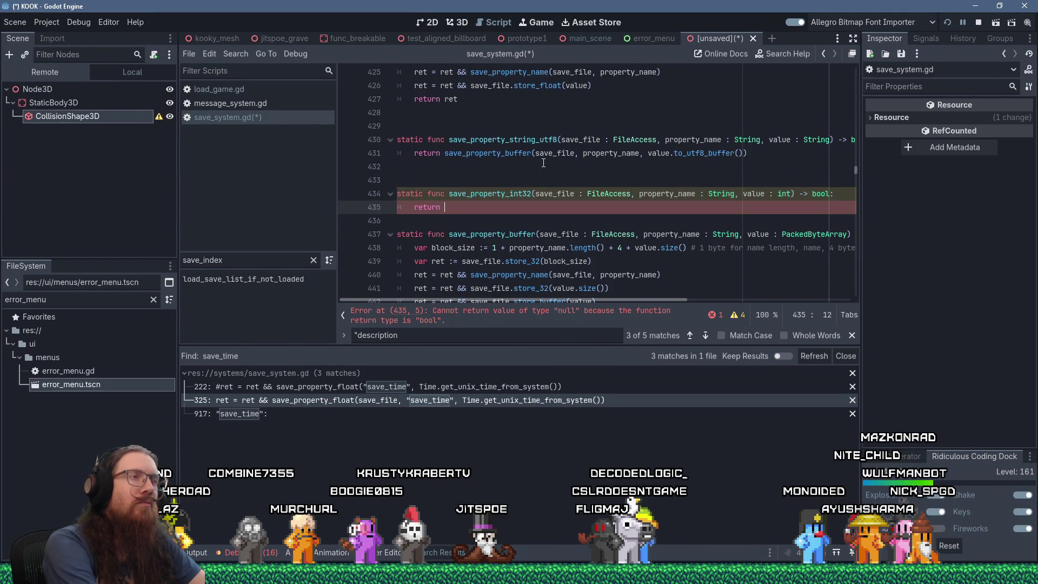
{"action": "type", "text": "save_"}
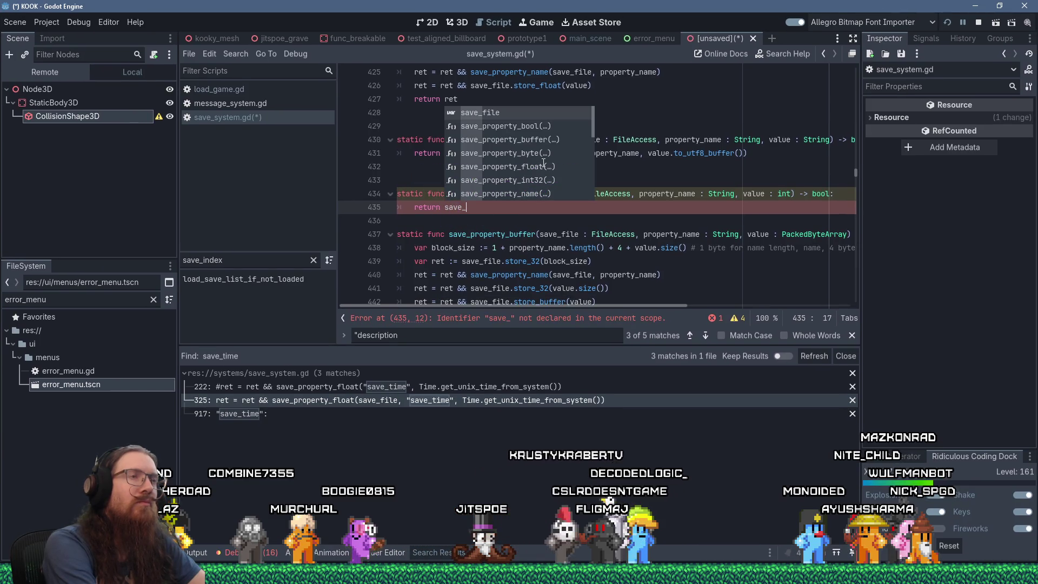
{"action": "type", "text": "property_"}
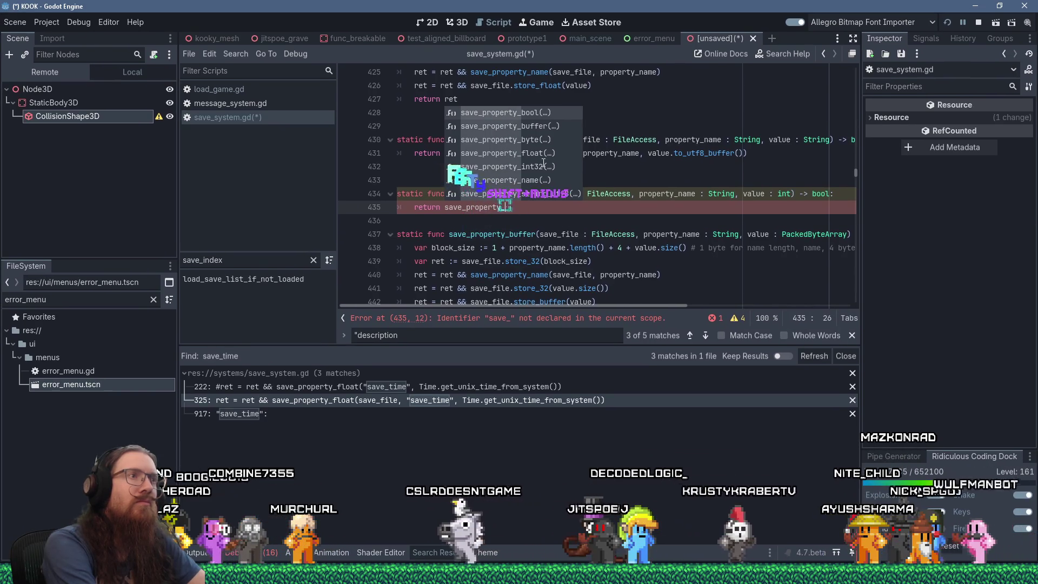
{"action": "type", "text": "name("}
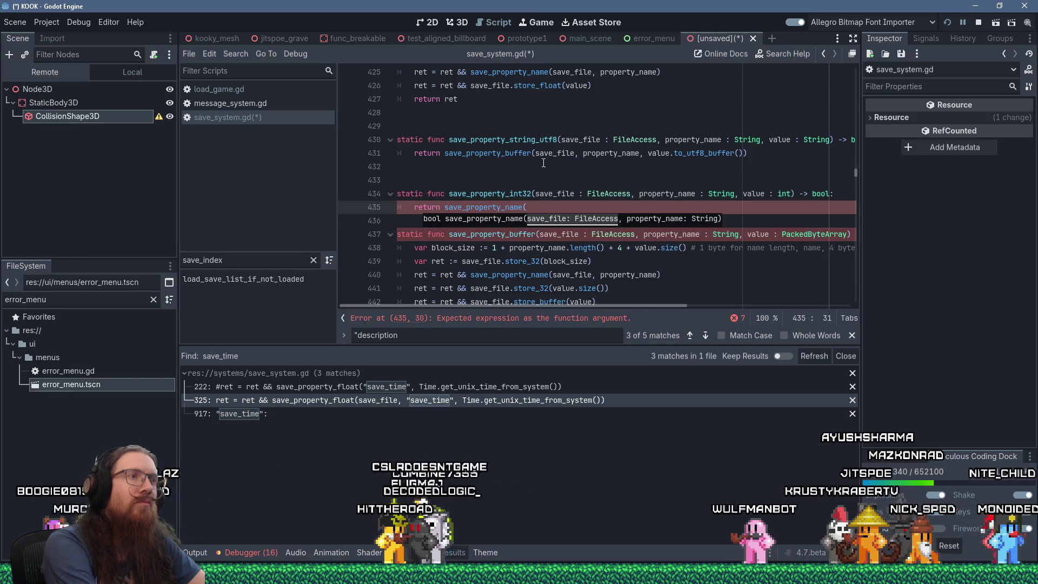
{"action": "type", "text": "save_file, "}
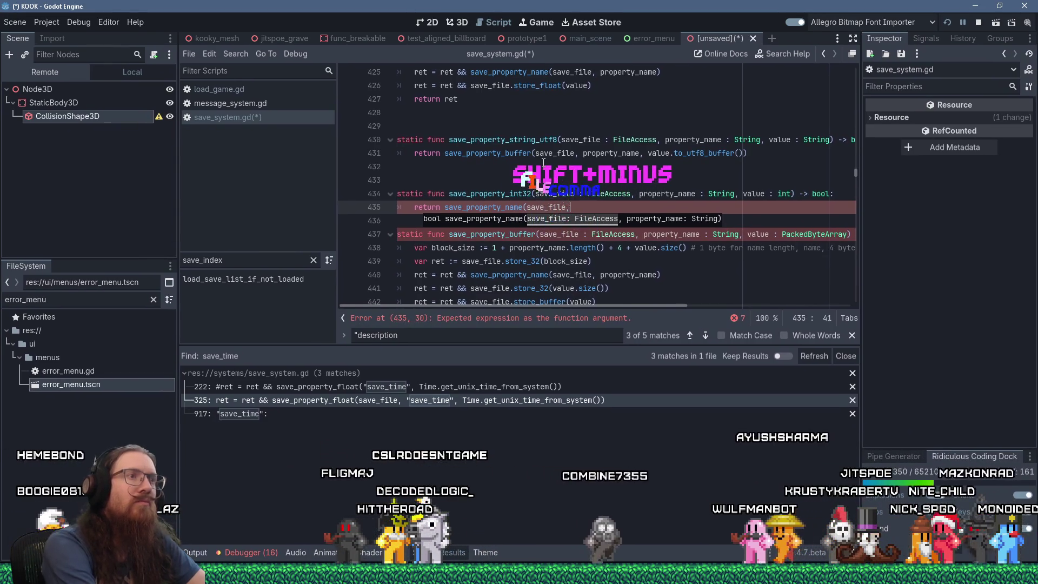
{"action": "type", "text": "property_"}
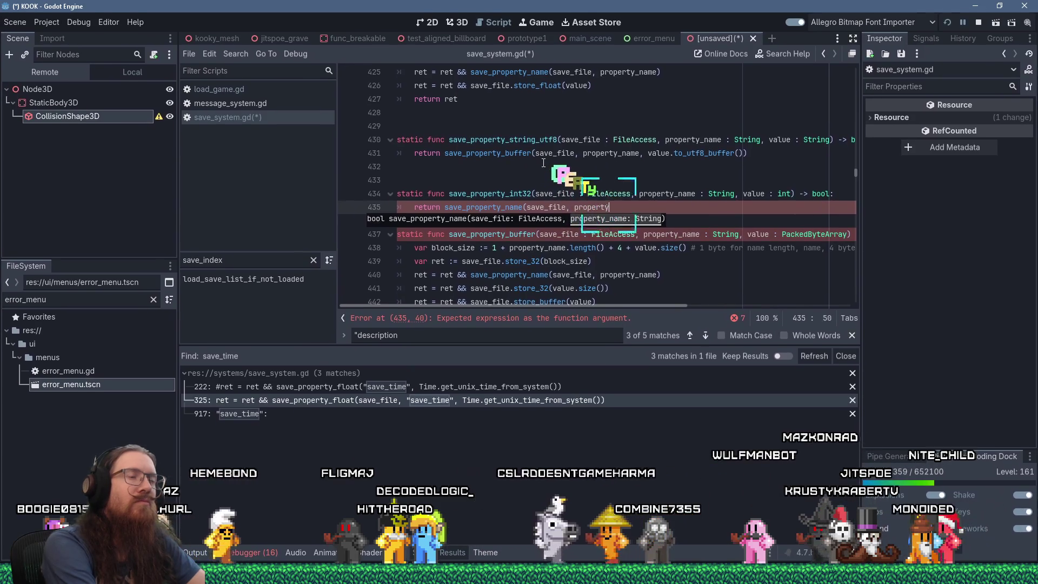
{"action": "type", "text": "name"}
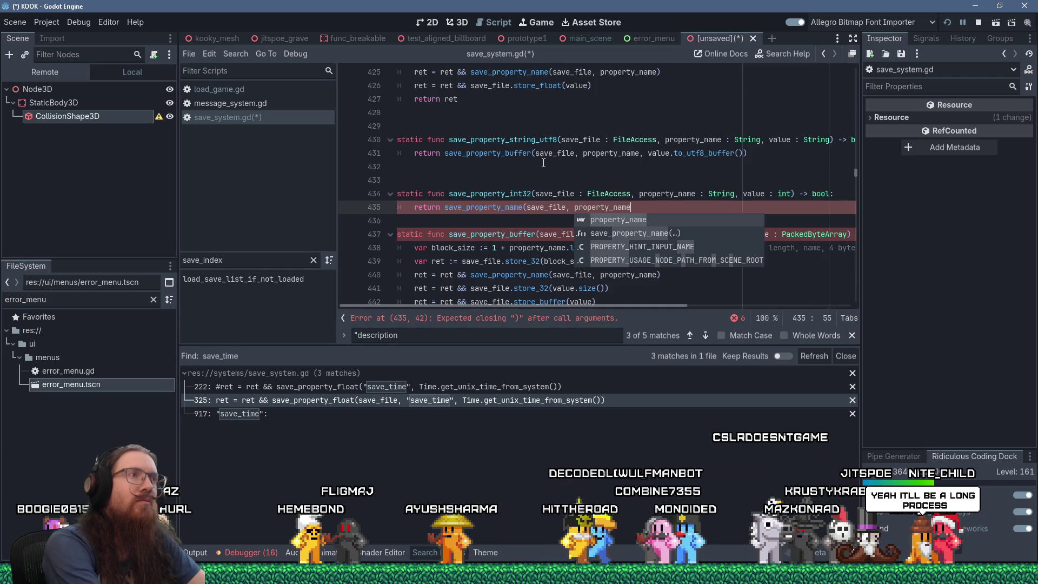
Step: Cut the unfinished save_property_int32 function from below save_property_string_utf8
{"action": "scroll", "coordinate": [543, 163], "scroll_direction": "up", "scroll_amount": 2}
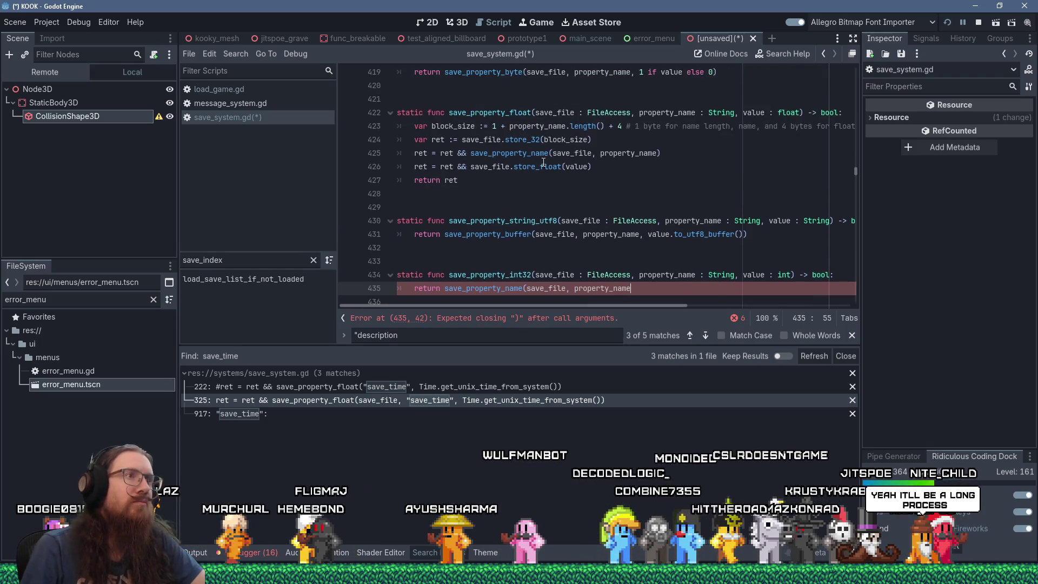
{"action": "scroll", "coordinate": [543, 163], "scroll_direction": "up", "scroll_amount": 5}
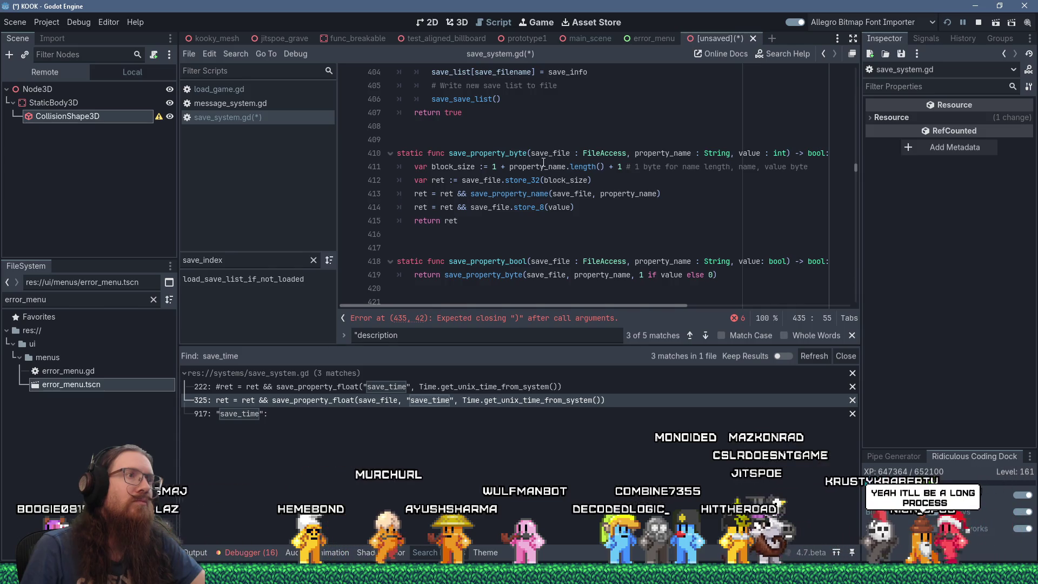
{"action": "scroll", "coordinate": [543, 163], "scroll_direction": "down", "scroll_amount": 7}
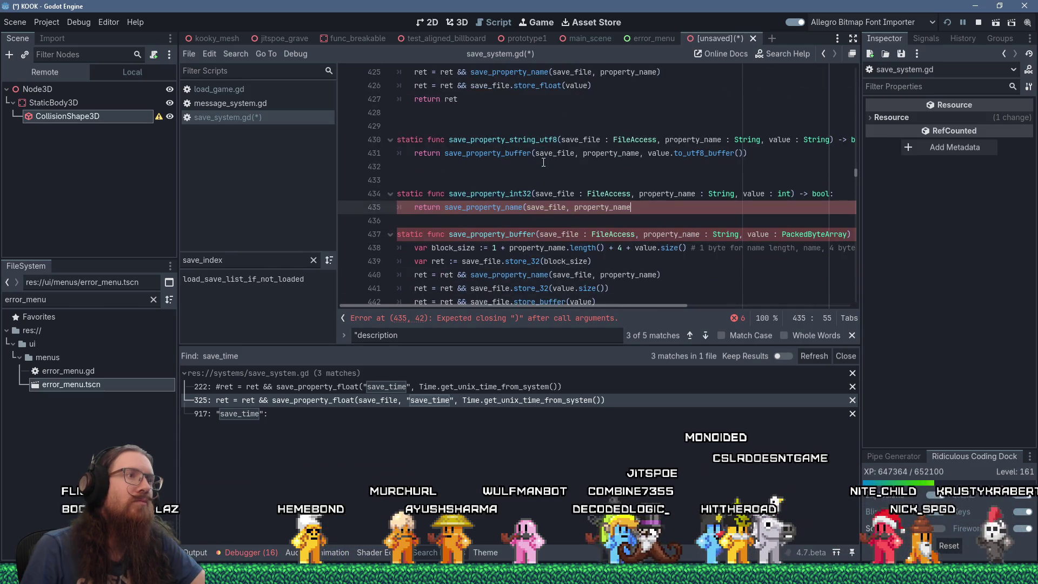
{"action": "left_click_drag", "start_coordinate": [459, 220], "coordinate": [452, 174]}
{"action": "key", "text": "ctrl+c"}
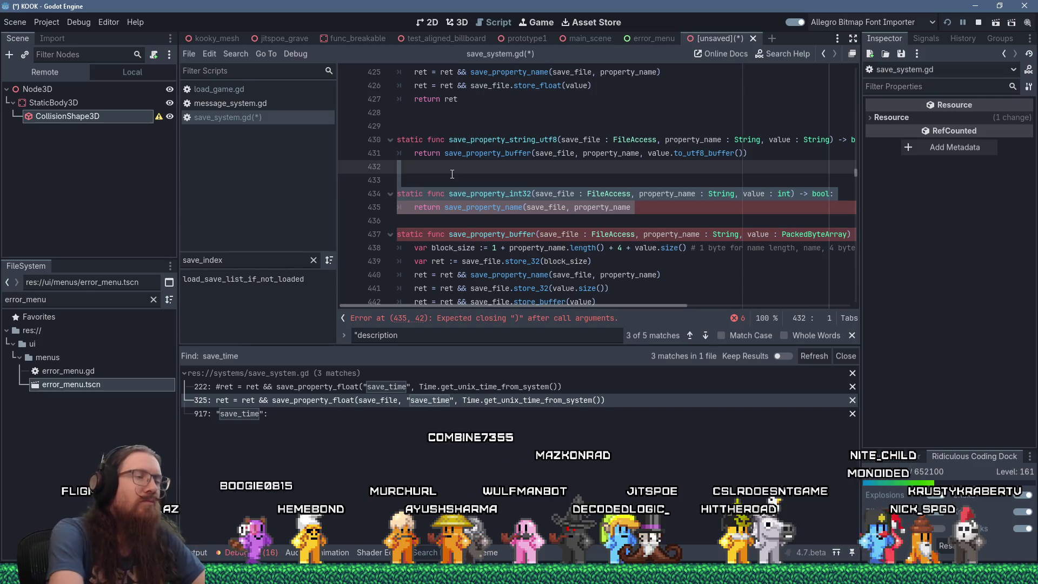
{"action": "key", "text": "shift+Delete"}
{"action": "key", "text": "Return"}
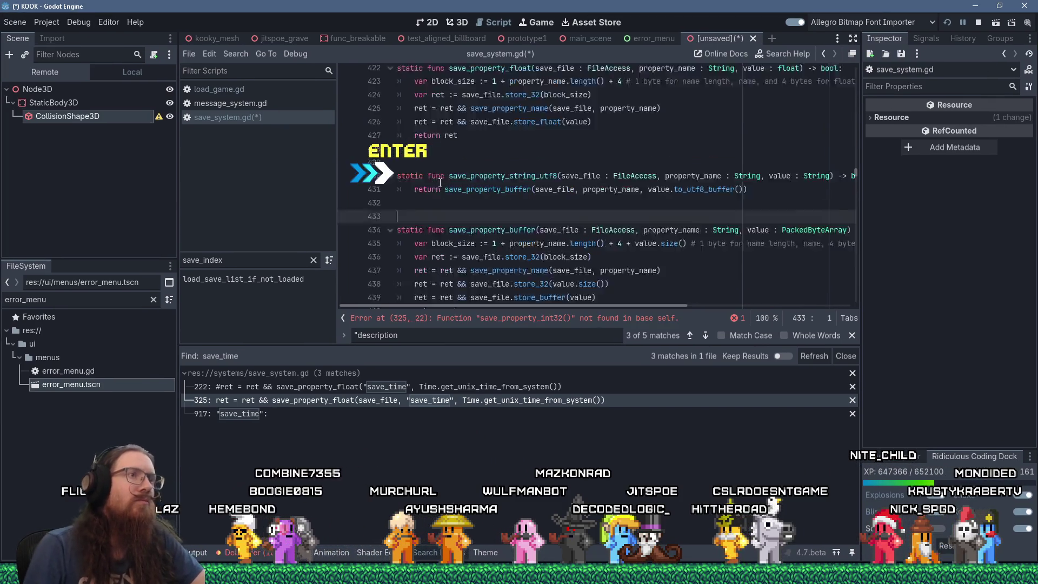
Step: Paste save_property_int32 onto the blank line after save_property_byte
{"action": "scroll", "coordinate": [462, 208], "scroll_direction": "up", "scroll_amount": 1}
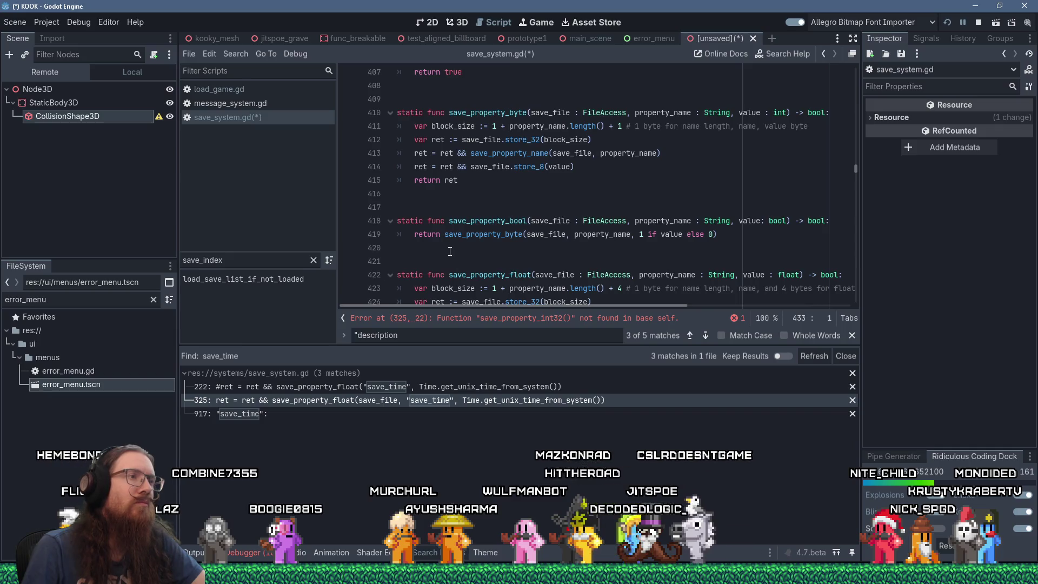
{"action": "scroll", "coordinate": [450, 252], "scroll_direction": "down", "scroll_amount": 1}
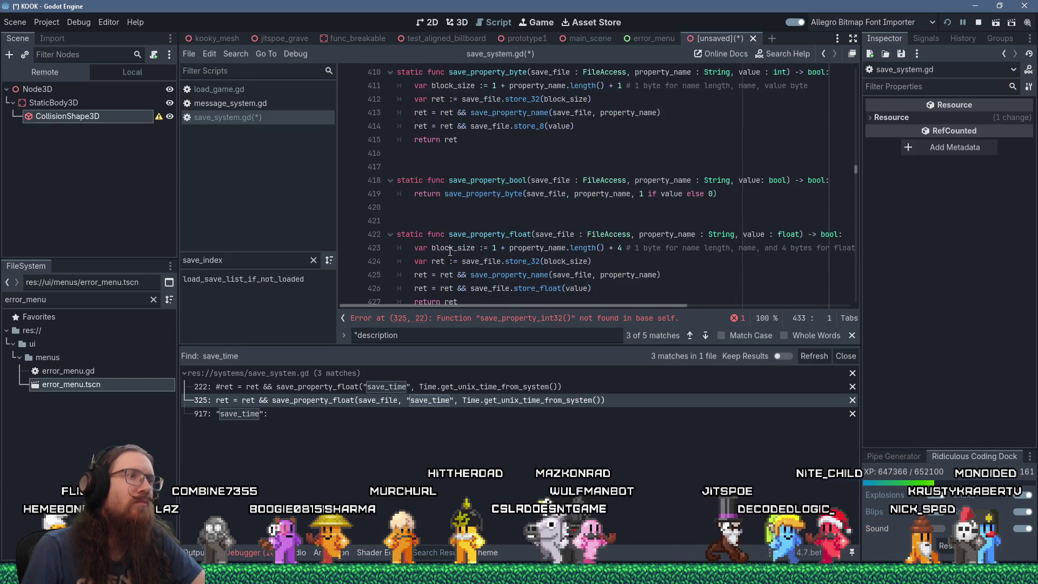
{"action": "scroll", "coordinate": [450, 251], "scroll_direction": "down", "scroll_amount": 1}
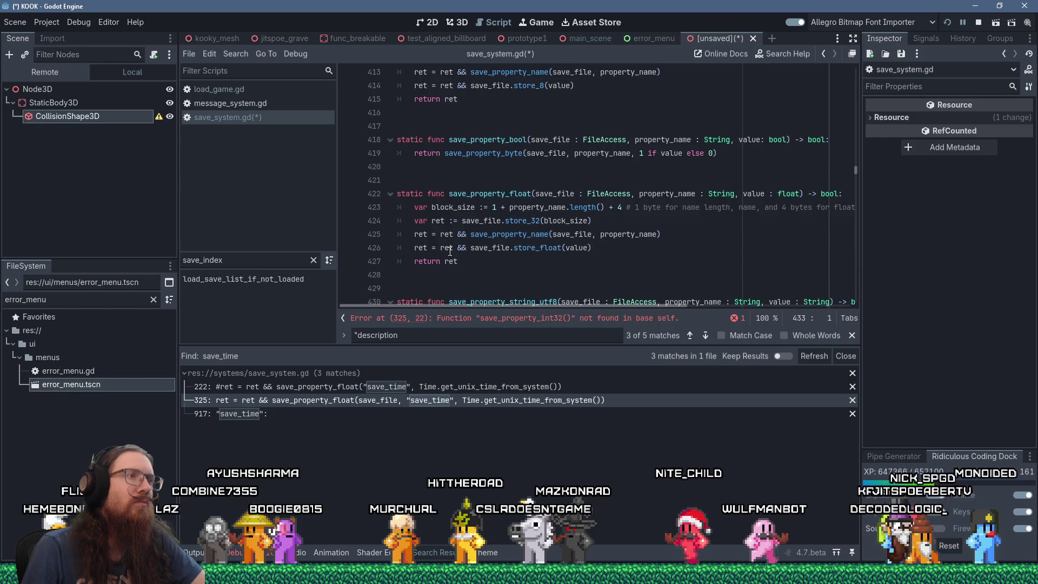
{"action": "scroll", "coordinate": [450, 251], "scroll_direction": "down", "scroll_amount": 1}
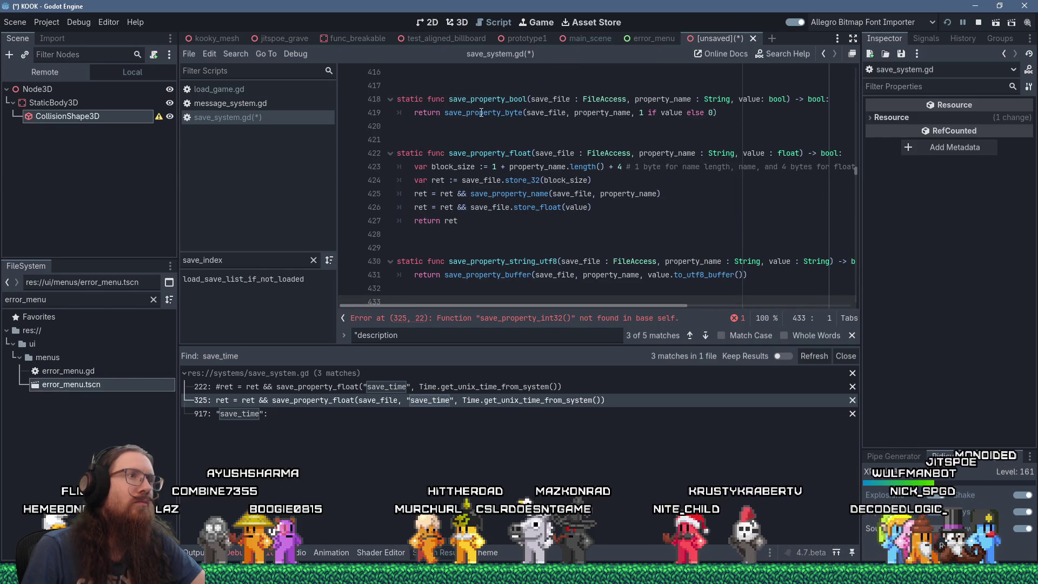
{"action": "left_click", "coordinate": [481, 112], "text": "ctrl"}
{"action": "left_click", "coordinate": [447, 273]}
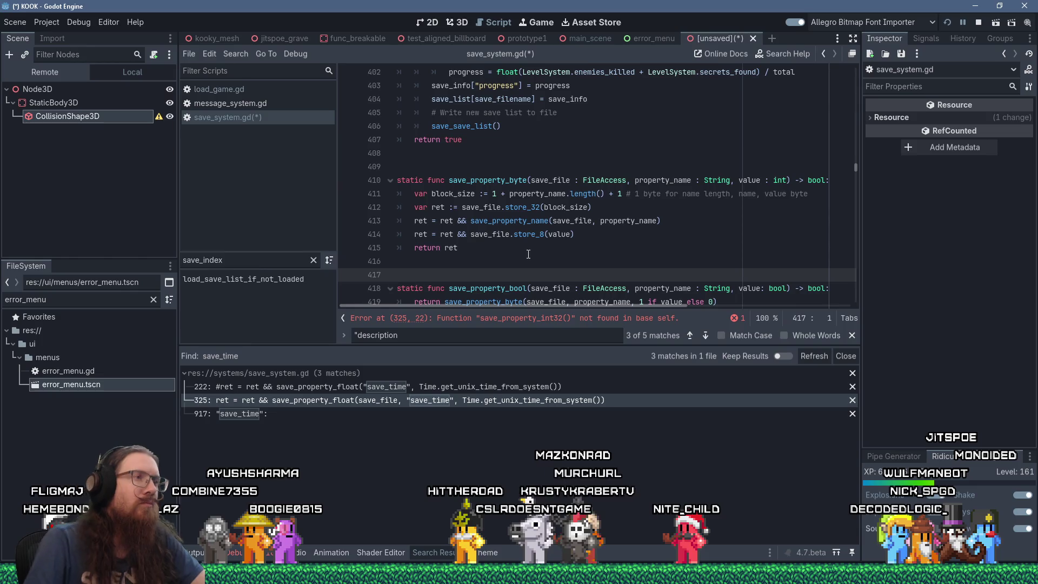
{"action": "key", "text": "shift+Insert"}
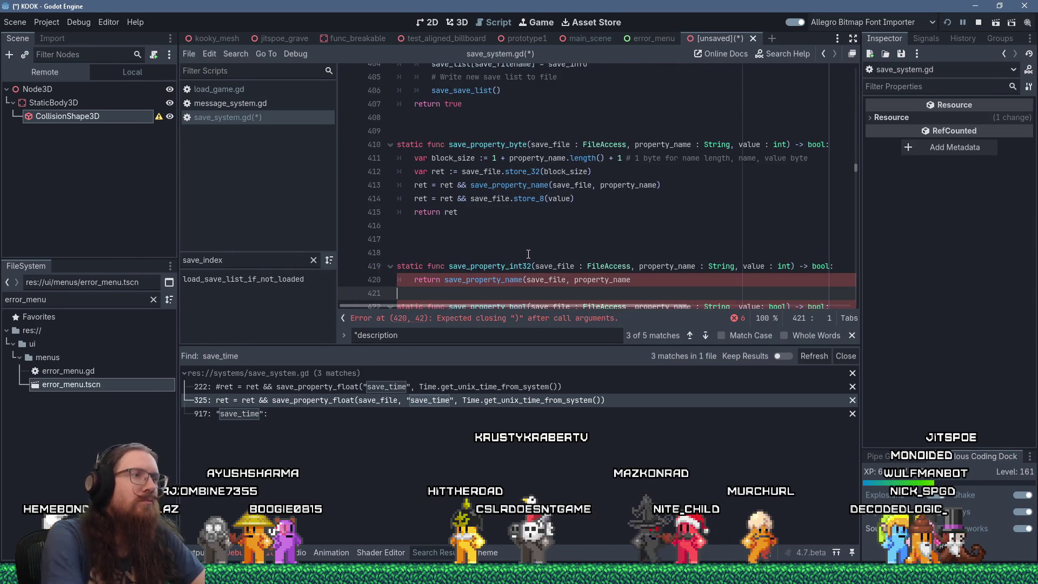
Step: Declare block_size from property_name.length(), commented with the name length, name, value layout
{"action": "left_click", "coordinate": [502, 265]}
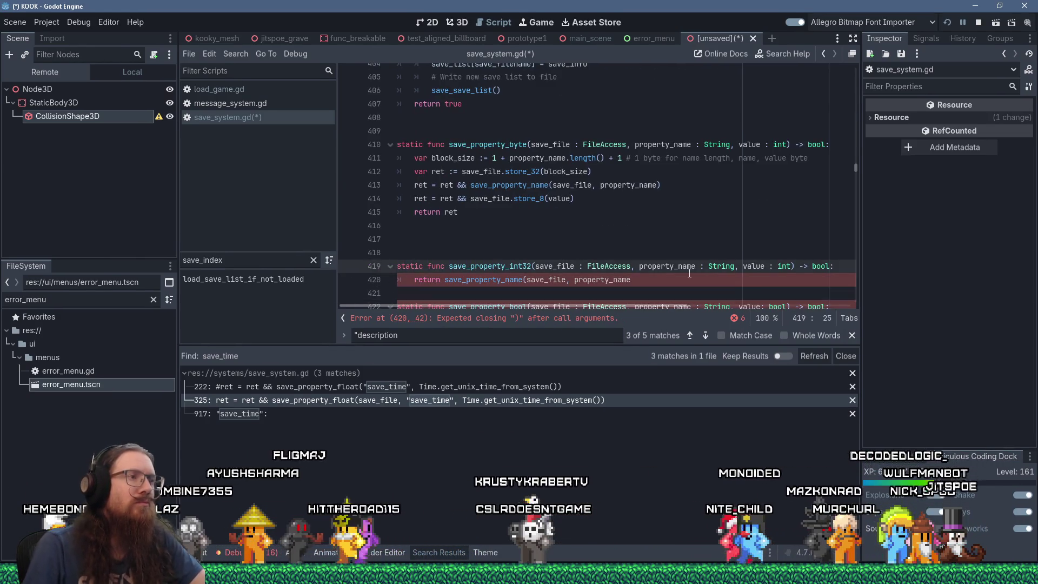
{"action": "key", "text": "End"}
{"action": "key", "text": "Return"}
{"action": "type", "text": "var block_size := "}
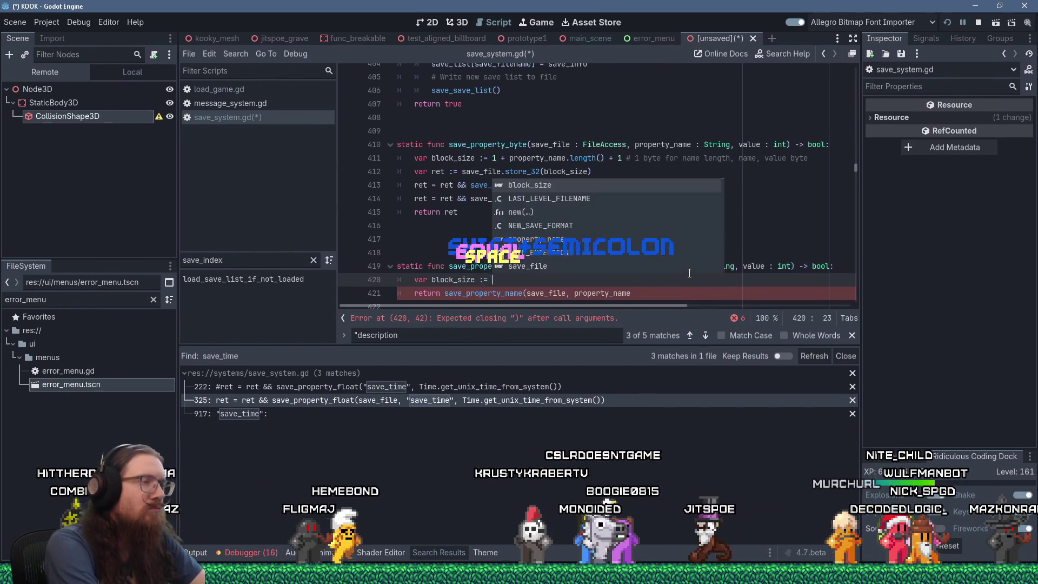
{"action": "type", "text": "4 + prop"}
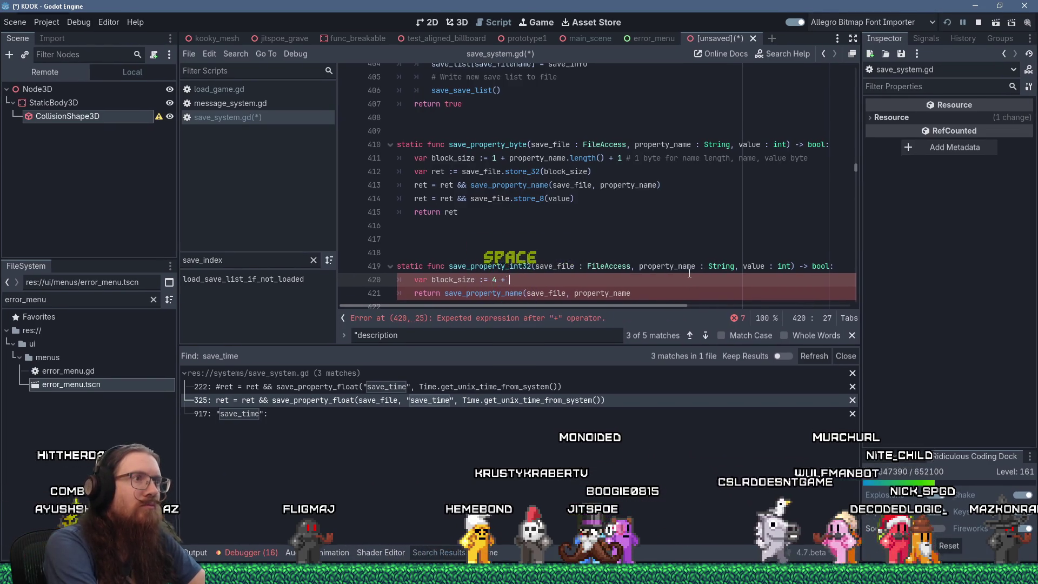
{"action": "type", "text": "erty_name.l"}
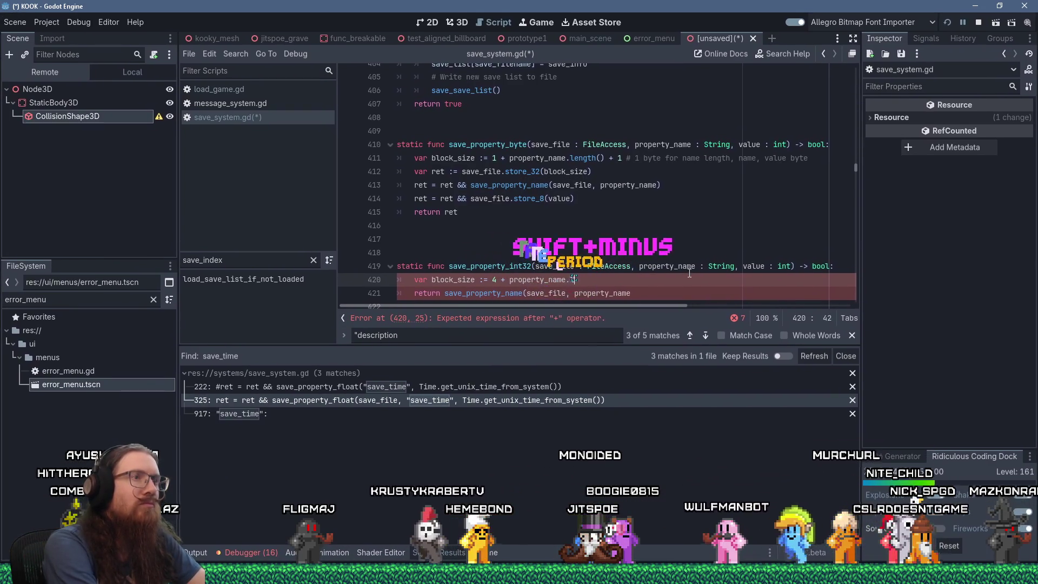
{"action": "type", "text": "ength() +"}
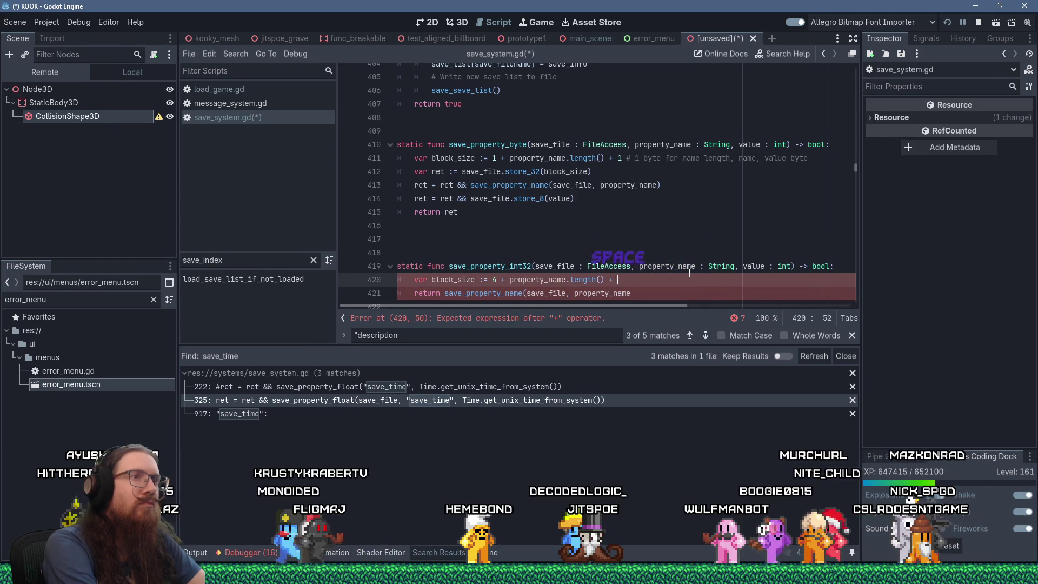
{"action": "type", "text": "1"}
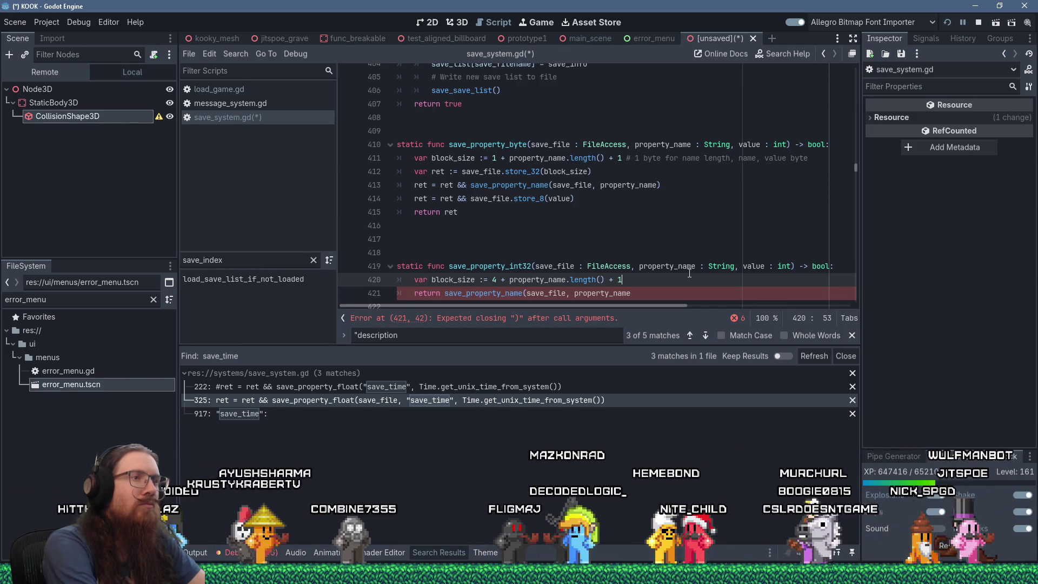
{"action": "key", "text": "BackSpace"}
{"action": "type", "text": "4"}
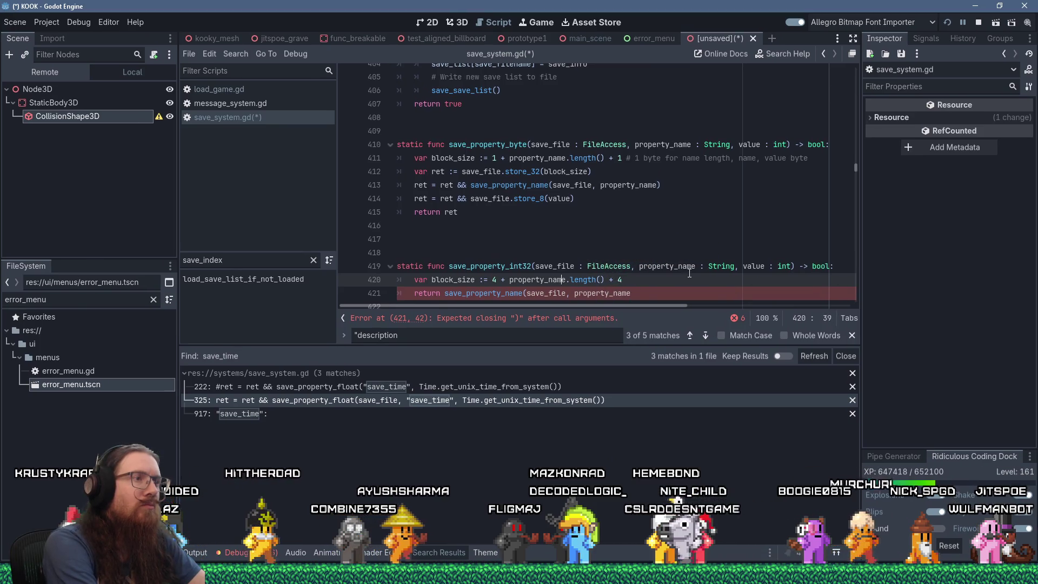
{"action": "key", "text": "BackSpace"}
{"action": "type", "text": "1"}
{"action": "key", "text": "End"}
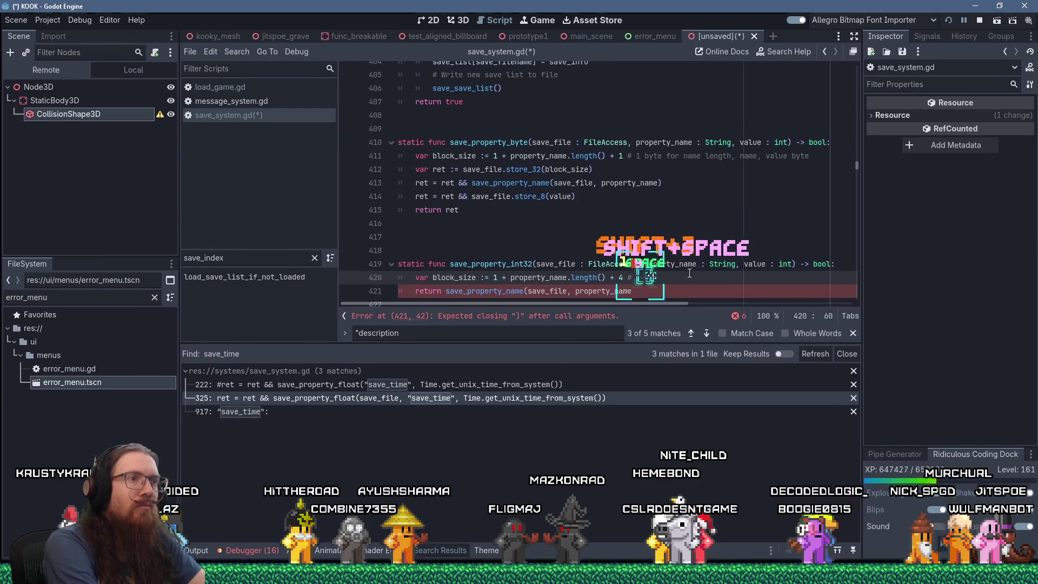
{"action": "type", "text": "or name length"}
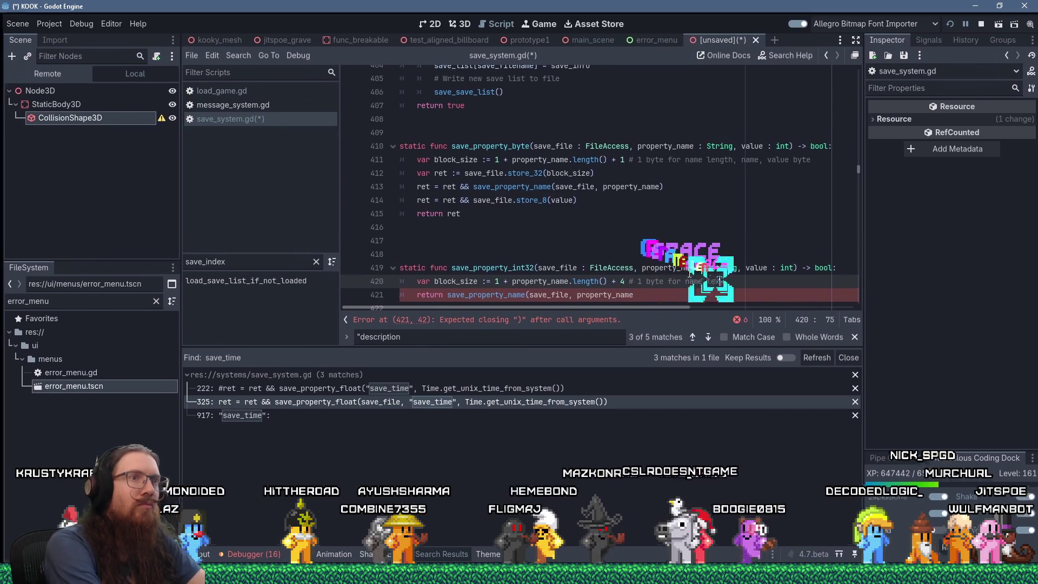
{"action": "type", "text": ", name, value"}
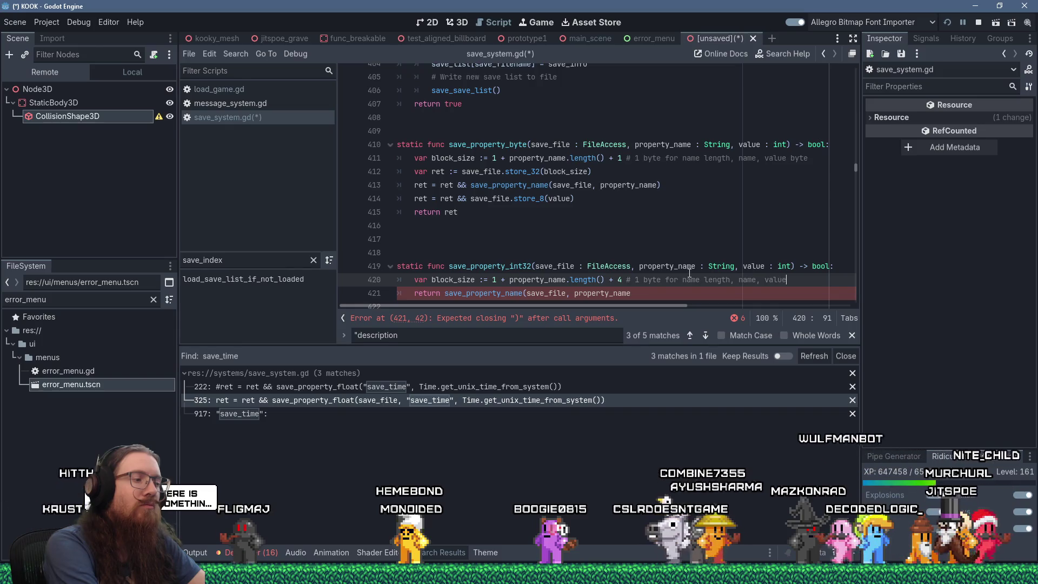
{"action": "type", "text": " of 4 bytes"}
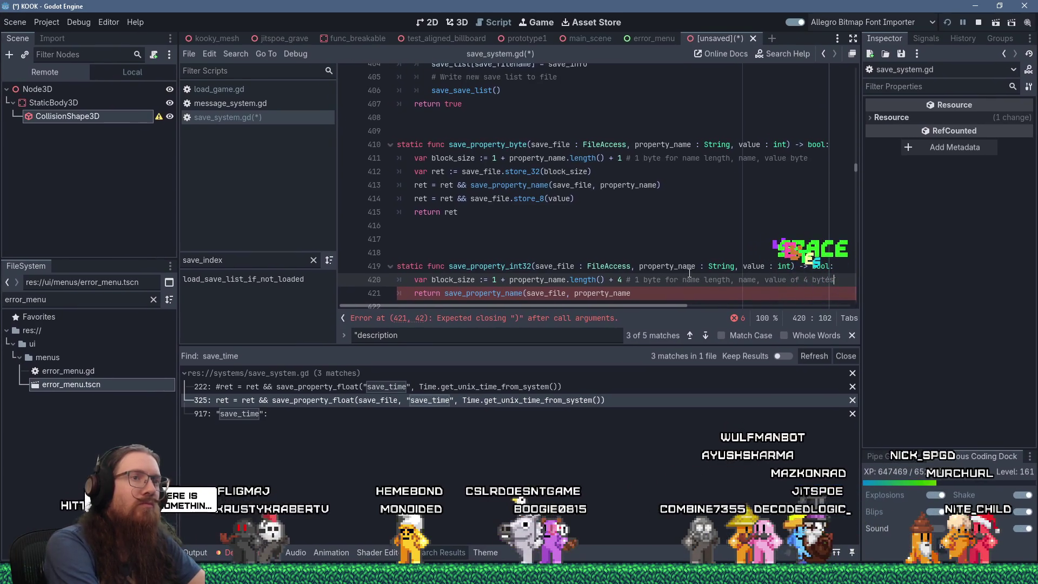
Step: Add lines storing block_size with store_32, saving the name, storing value via store_32, returning ret
{"action": "key", "text": "Down"}
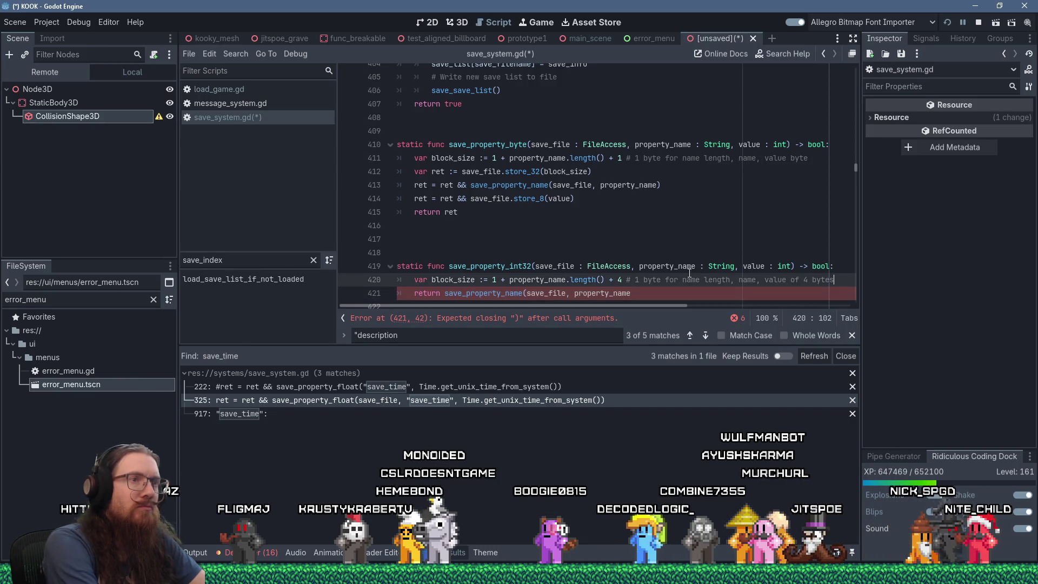
{"action": "key", "text": "ctrl+shift+Return"}
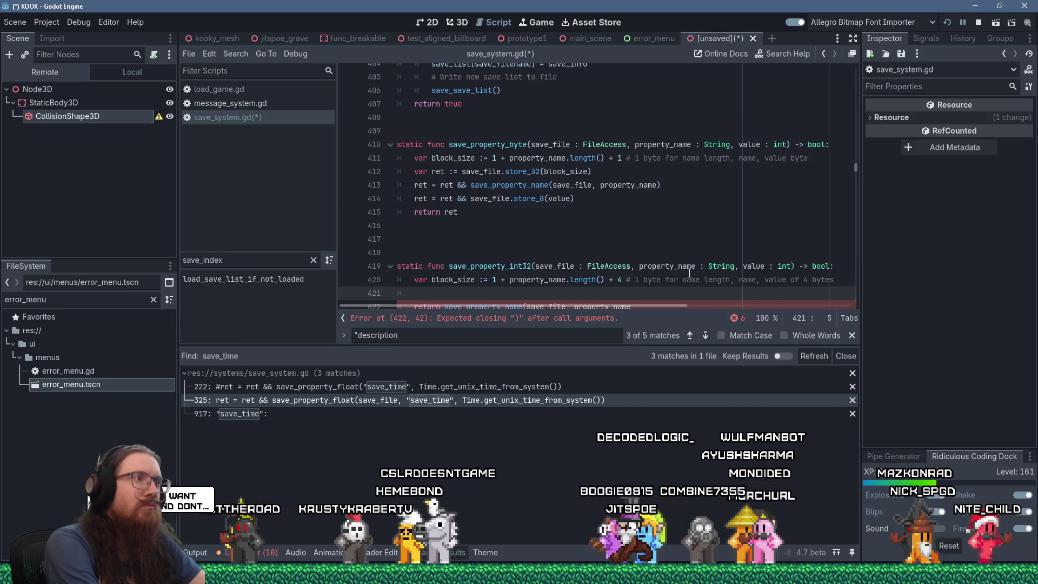
{"action": "type", "text": "var ret := save"}
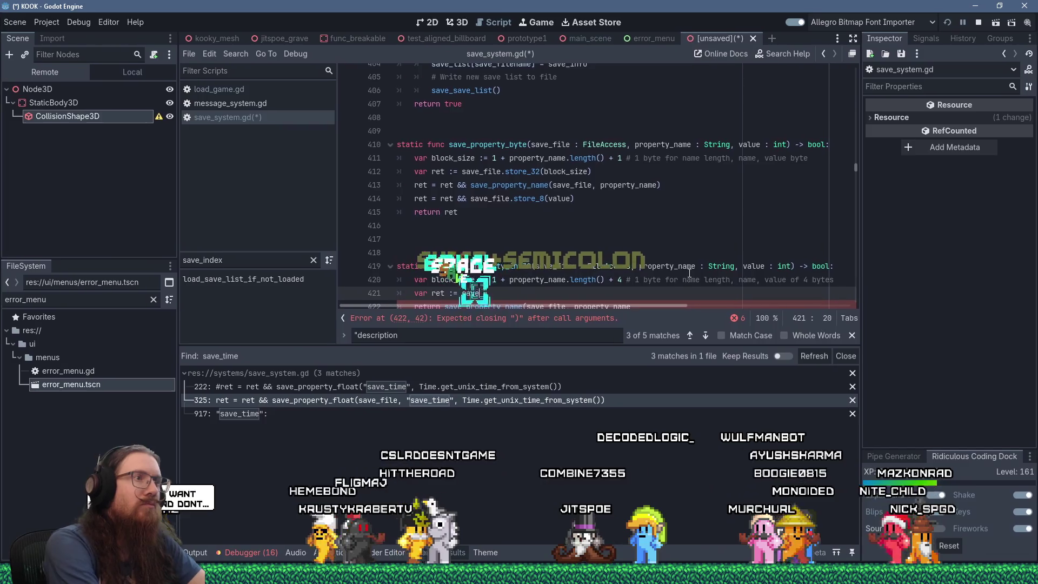
{"action": "type", "text": "_file.store_"}
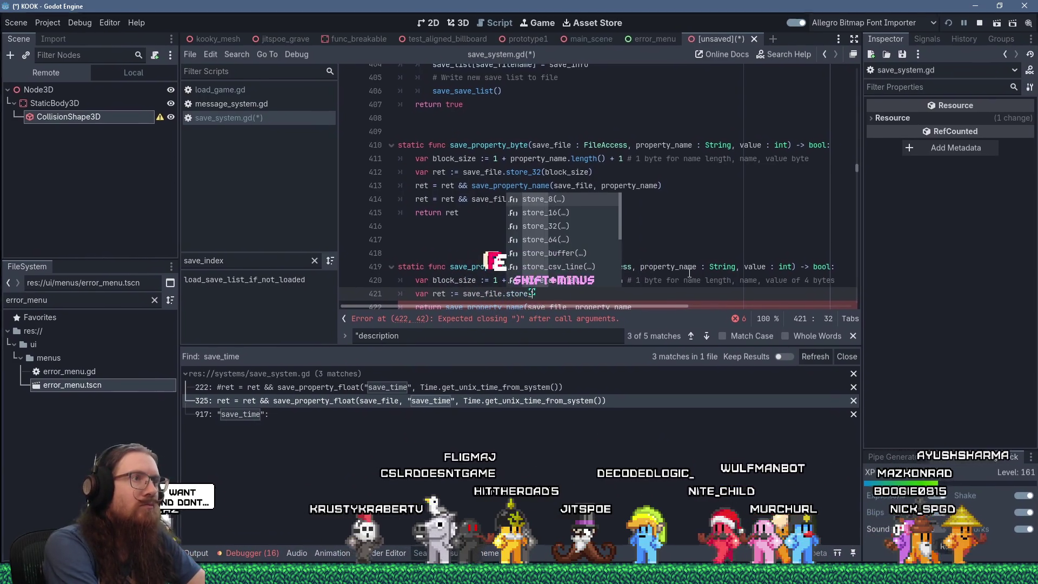
{"action": "type", "text": "32(block_size)"}
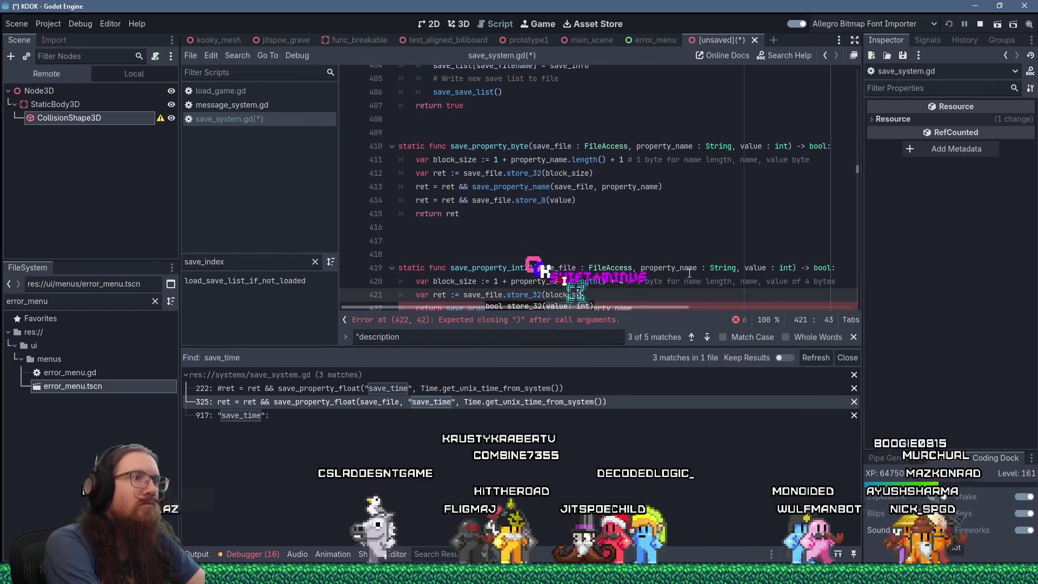
{"action": "key", "text": "Return"}
{"action": "type", "text": "ret"}
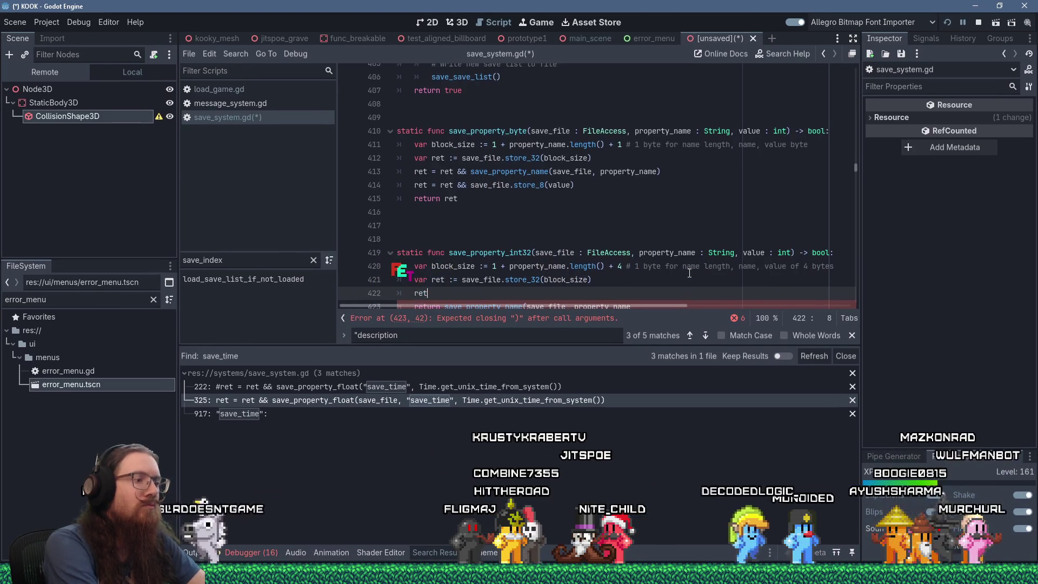
{"action": "type", "text": " = ret && save"}
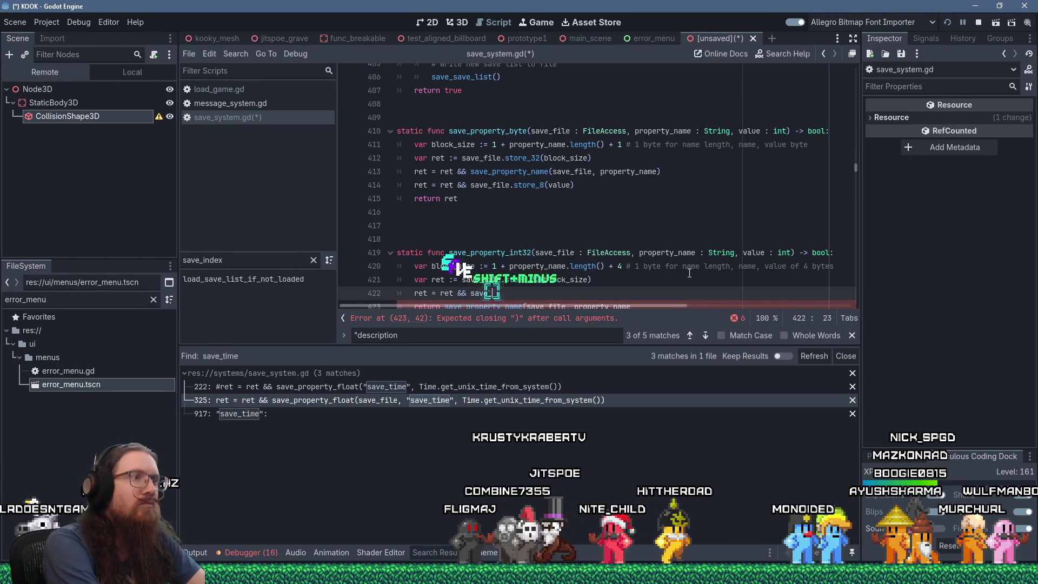
{"action": "type", "text": "_property_name("}
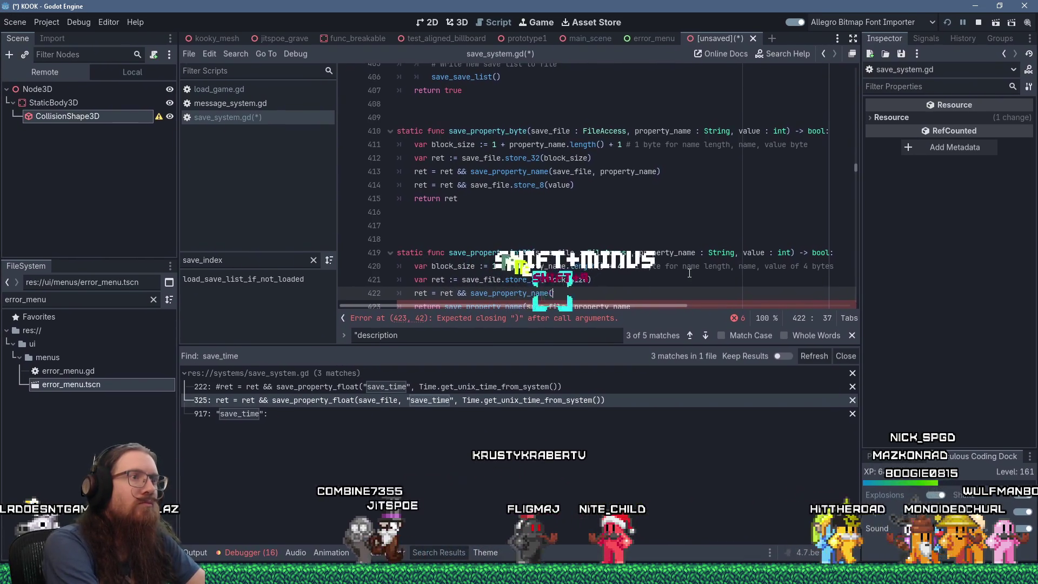
{"action": "type", "text": "save_file, "}
{"action": "type", "text": "property_name"}
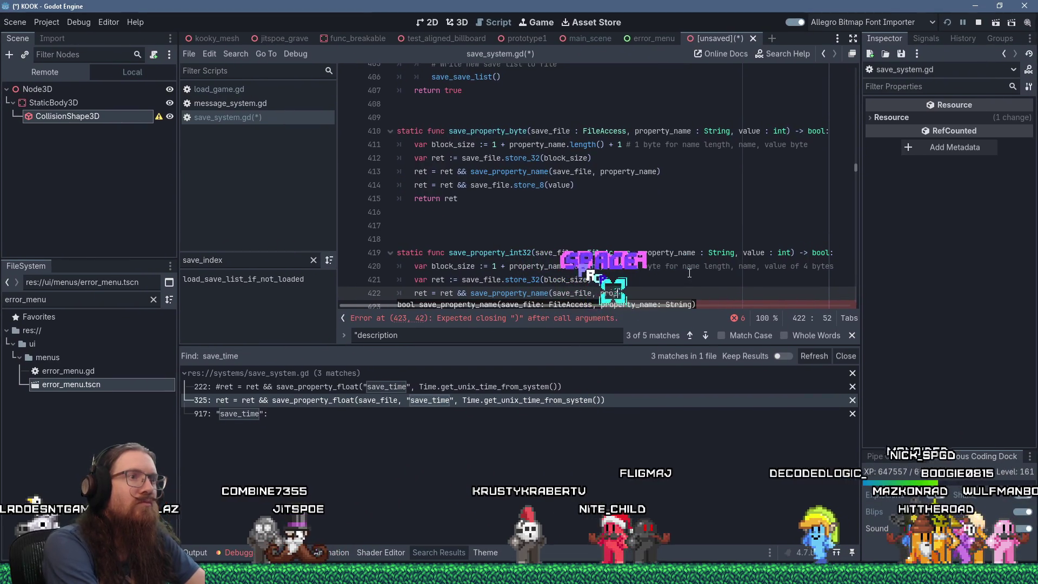
{"action": "type", "text": ")"}
{"action": "key", "text": "Return"}
{"action": "type", "text": "ret = ret"}
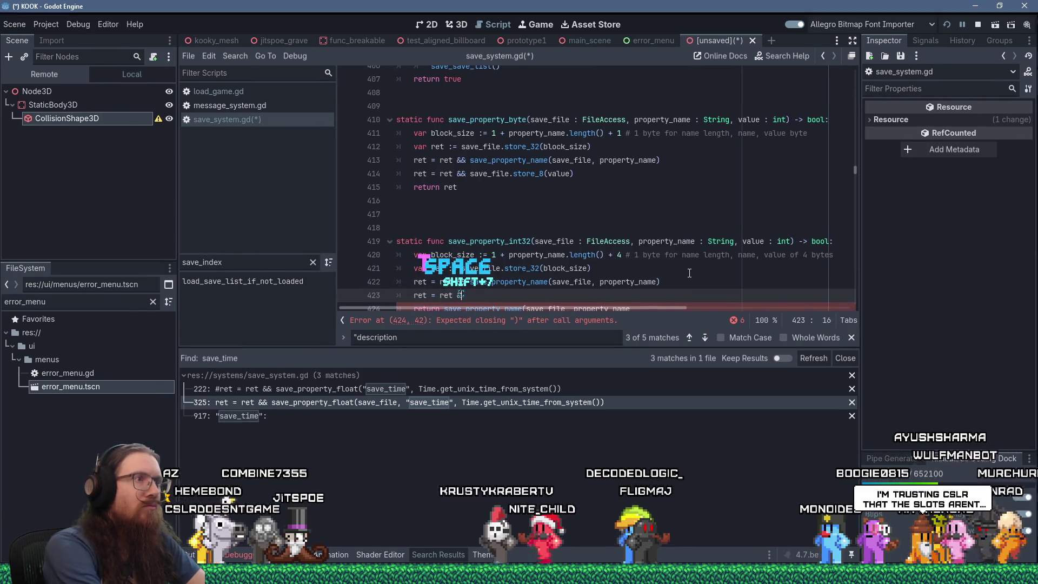
{"action": "type", "text": "&& save"}
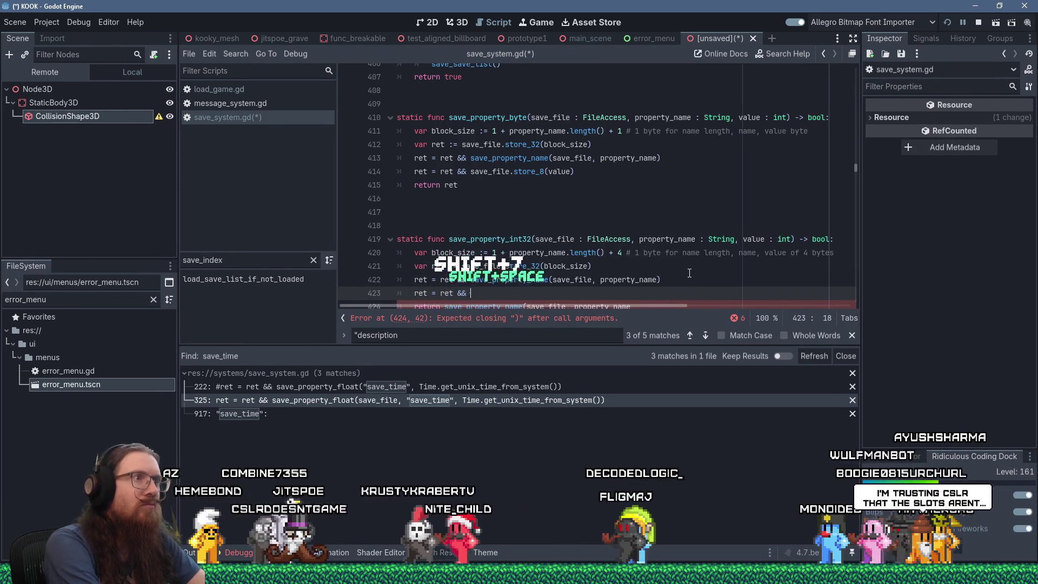
{"action": "type", "text": "_file.store"}
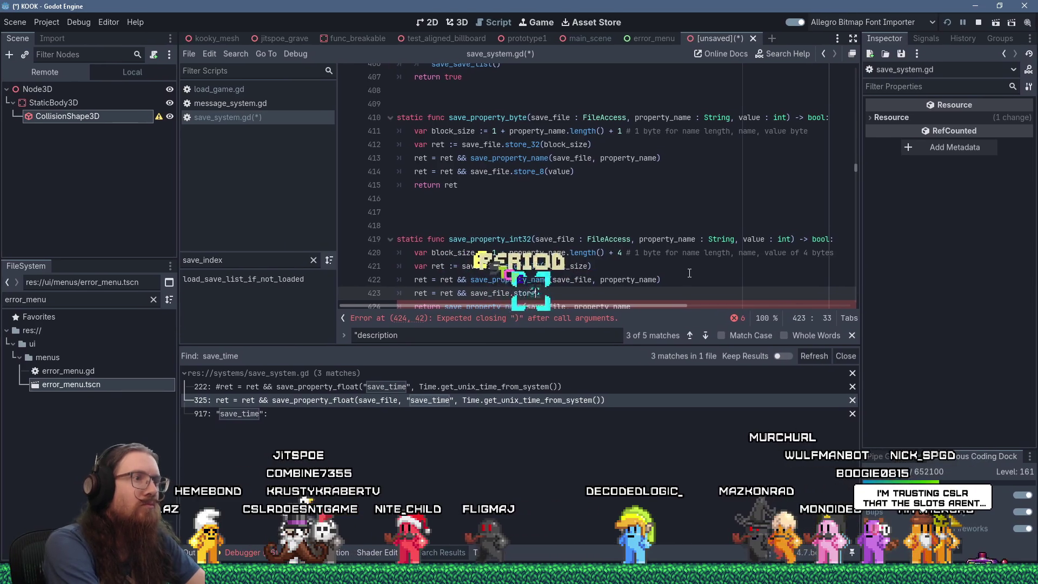
{"action": "type", "text": "_32("}
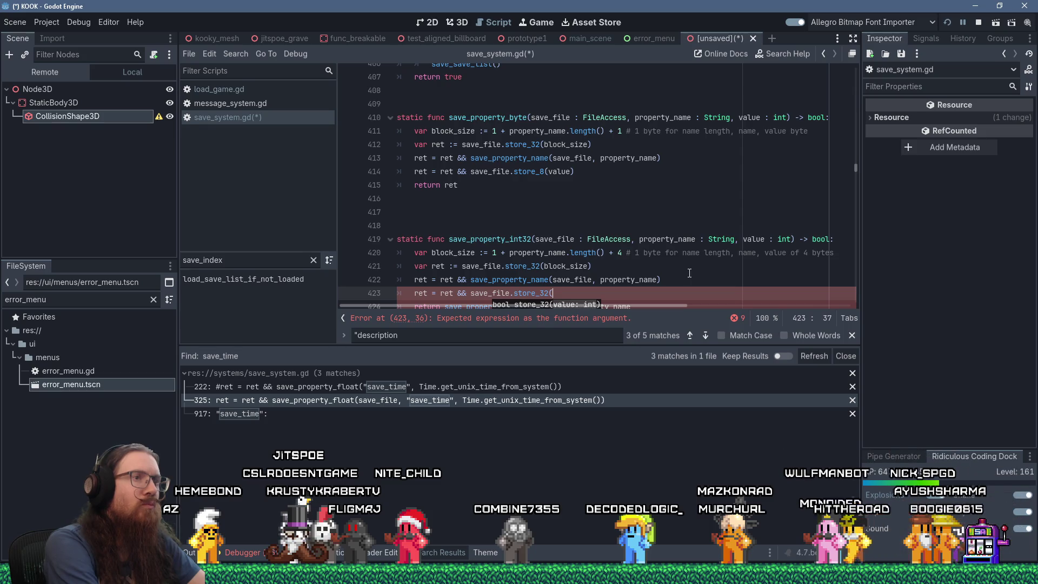
{"action": "type", "text": "value)"}
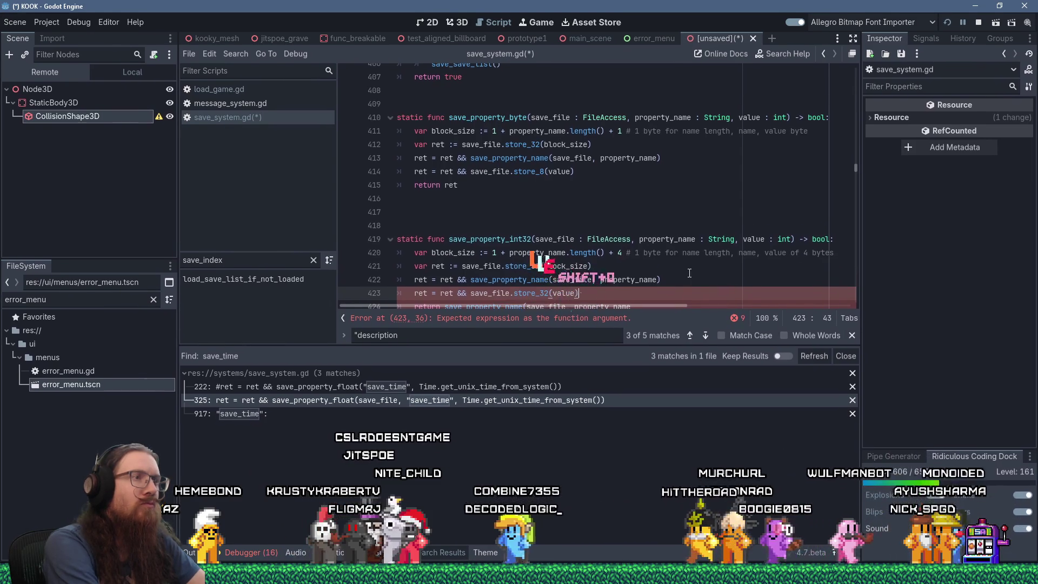
{"action": "key", "text": "Return"}
{"action": "type", "text": "return ret"}
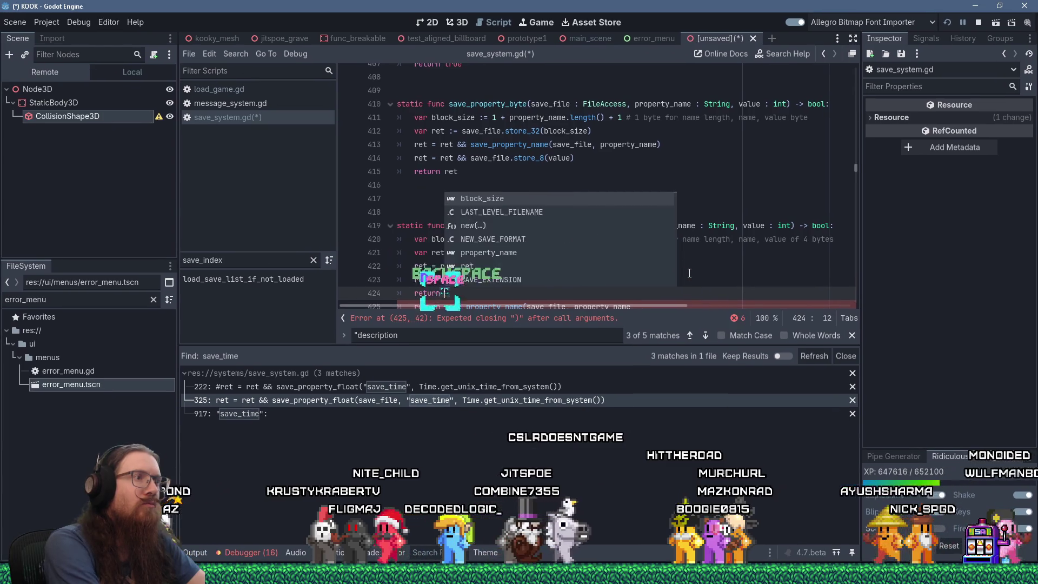
Step: Delete the leftover old return line and save with Ctrl+S
{"action": "key", "text": "Escape"}
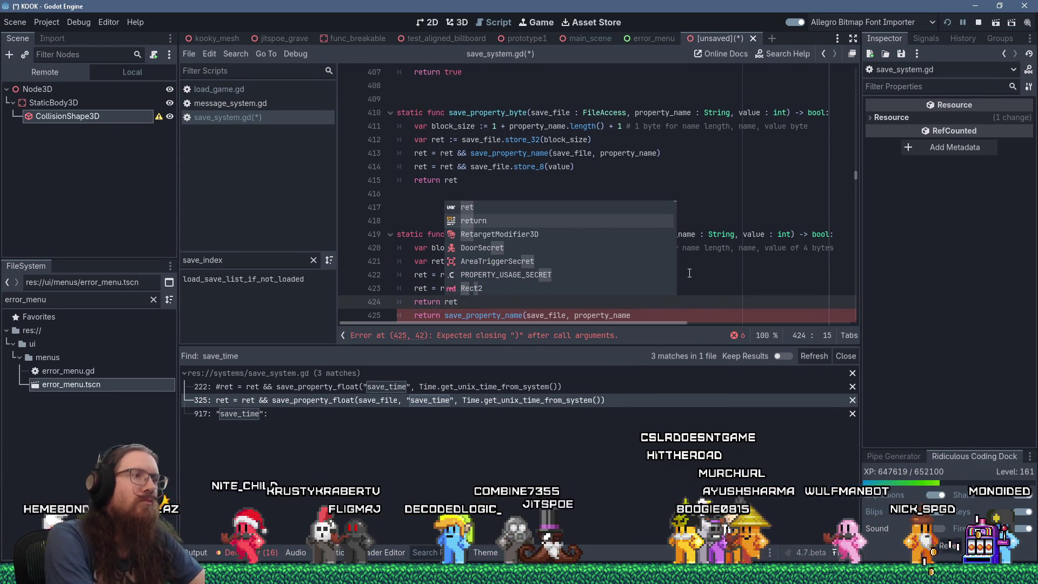
{"action": "key", "text": "Escape"}
{"action": "key", "text": "Down"}
{"action": "key", "text": "Down"}
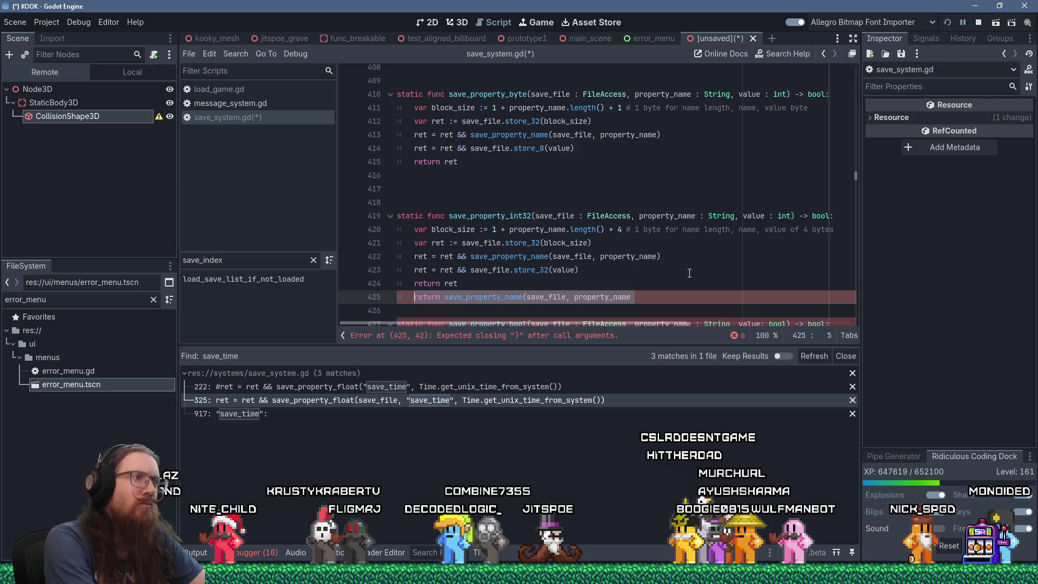
{"action": "key", "text": "Delete"}
{"action": "key", "text": "Return"}
{"action": "key", "text": "ctrl+s"}
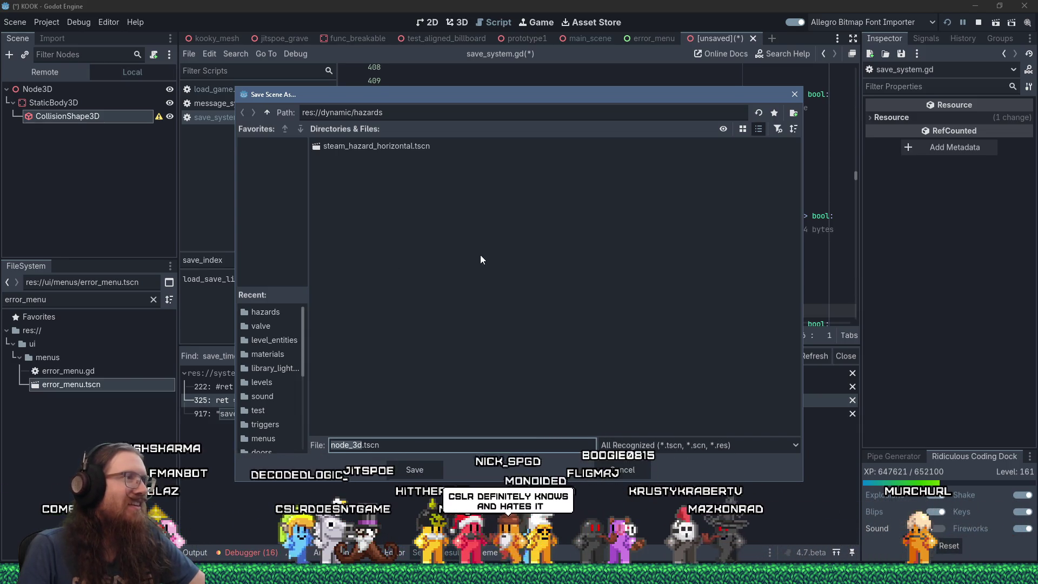
Step: Cancel the Save Scene As dialog for node_3d.tscn, returning to save_system.gd
{"action": "left_click", "coordinate": [627, 468]}
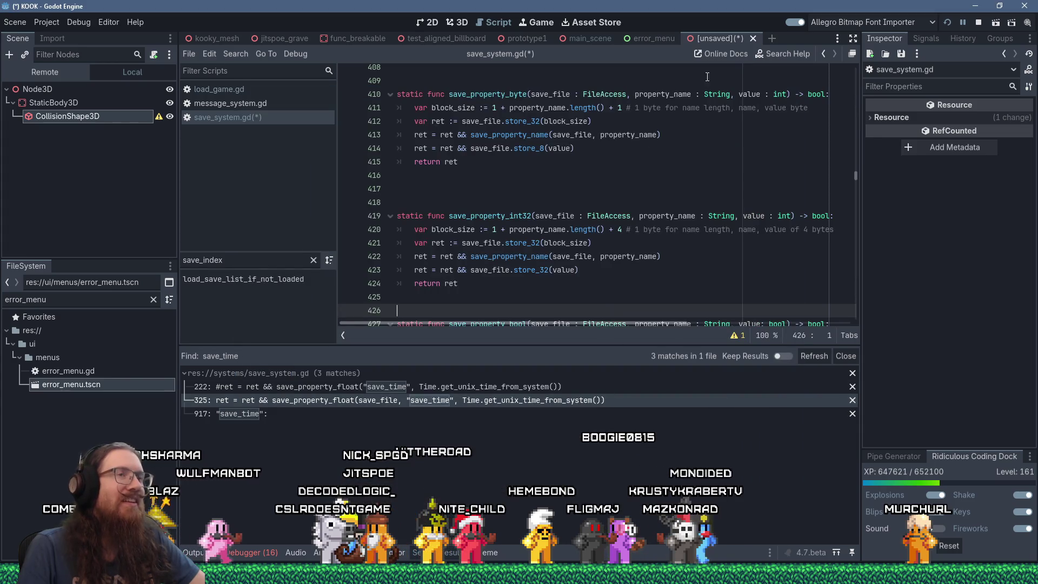
Step: Close the unsaved Node3D scene tab without saving it
{"action": "left_click", "coordinate": [466, 24]}
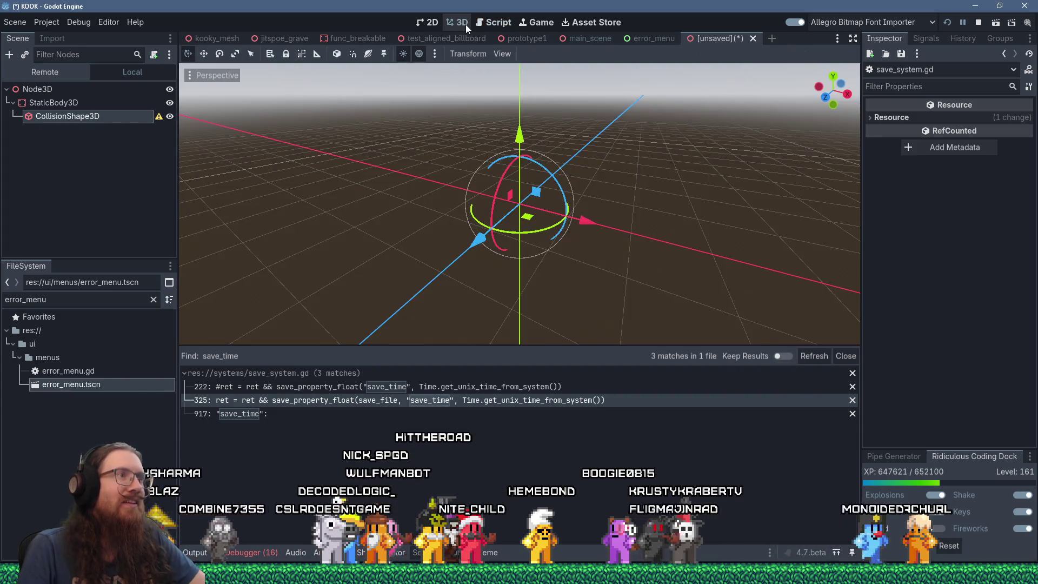
{"action": "left_click", "coordinate": [752, 39]}
{"action": "left_click", "coordinate": [580, 309]}
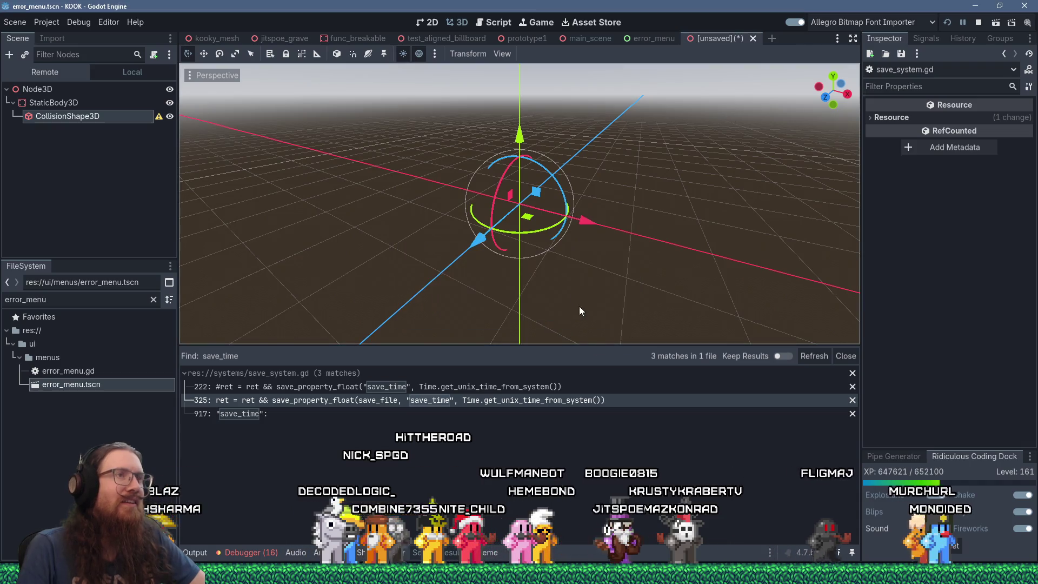
Step: Search save_system.gd for save_property_float, returning to its use on line 222
{"action": "scroll", "coordinate": [556, 265], "scroll_direction": "down", "scroll_amount": 2}
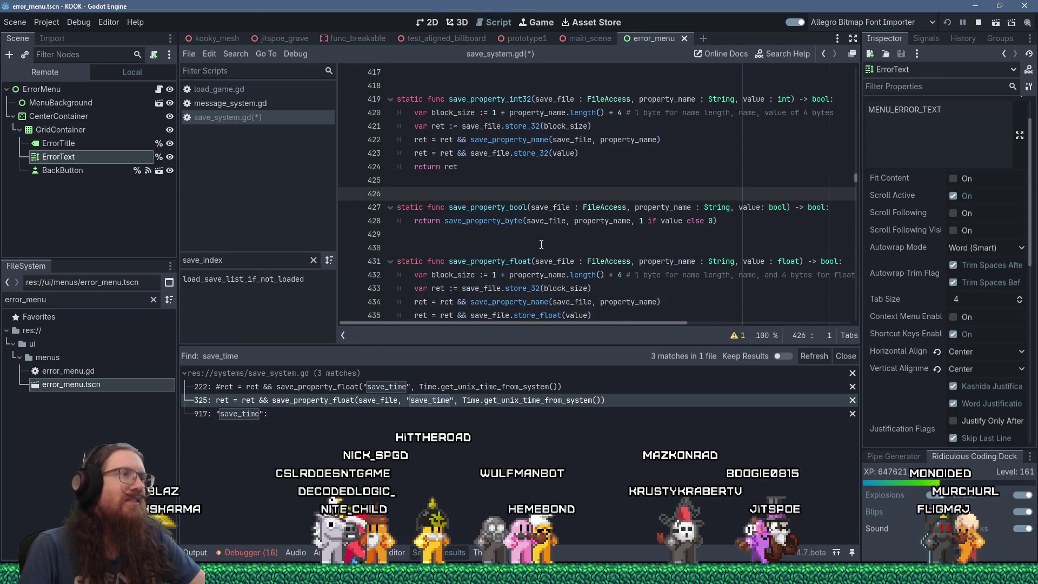
{"action": "scroll", "coordinate": [541, 243], "scroll_direction": "up", "scroll_amount": 2}
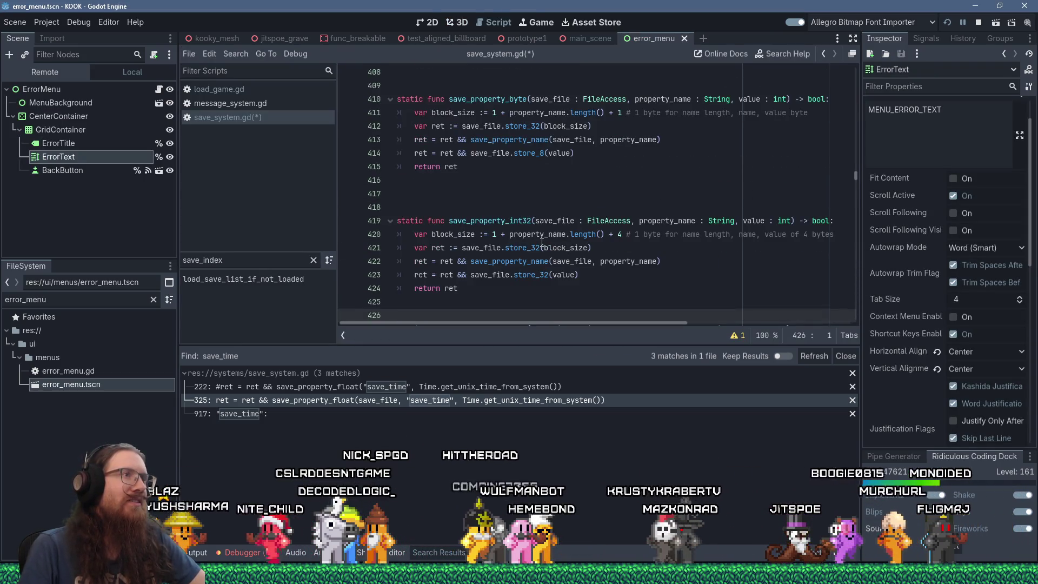
{"action": "double_click", "coordinate": [496, 223]}
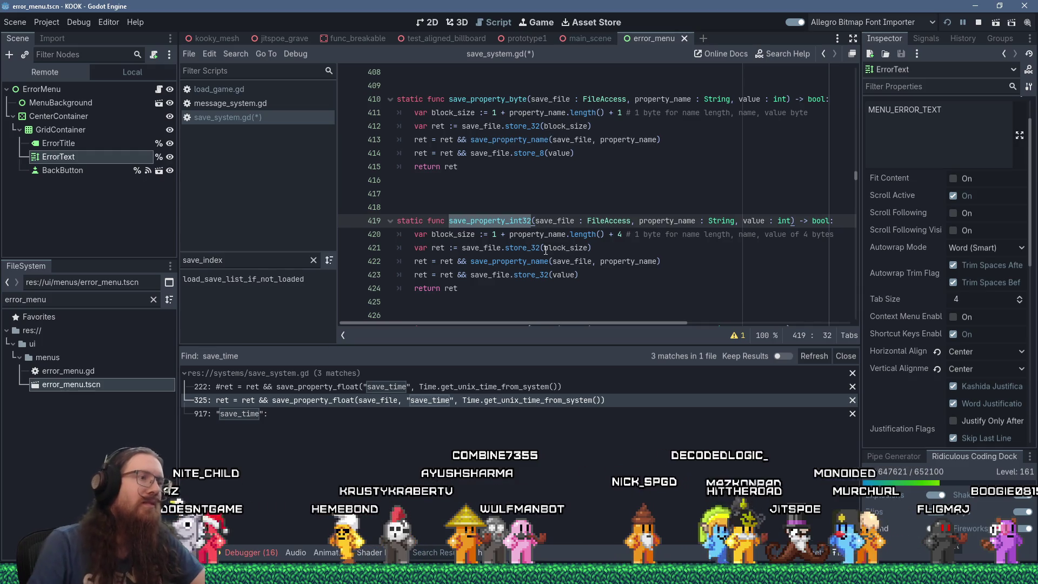
{"action": "left_click", "coordinate": [518, 142]}
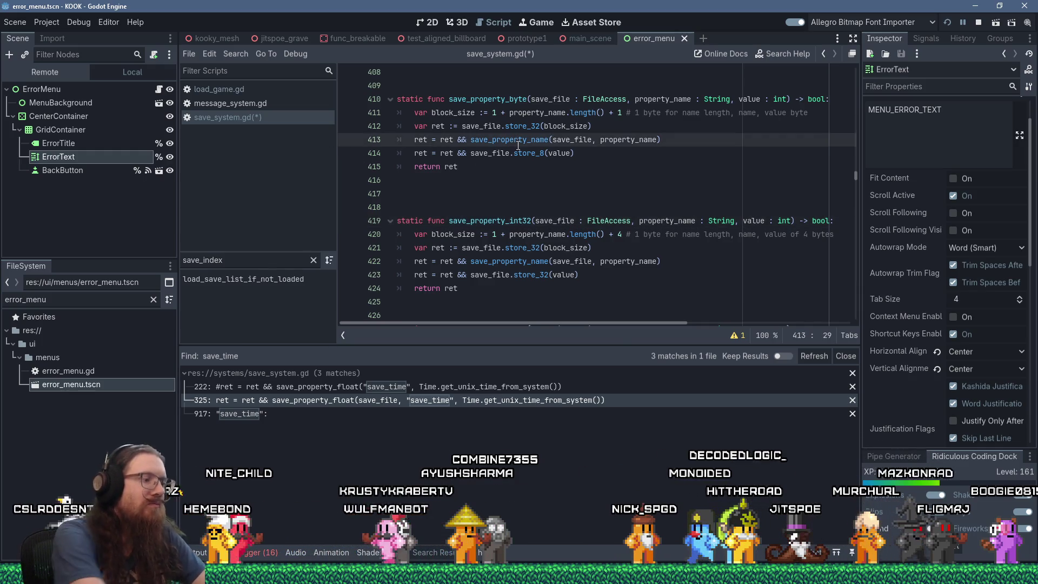
{"action": "key", "text": "ctrl+f"}
{"action": "type", "text": "save_property_"}
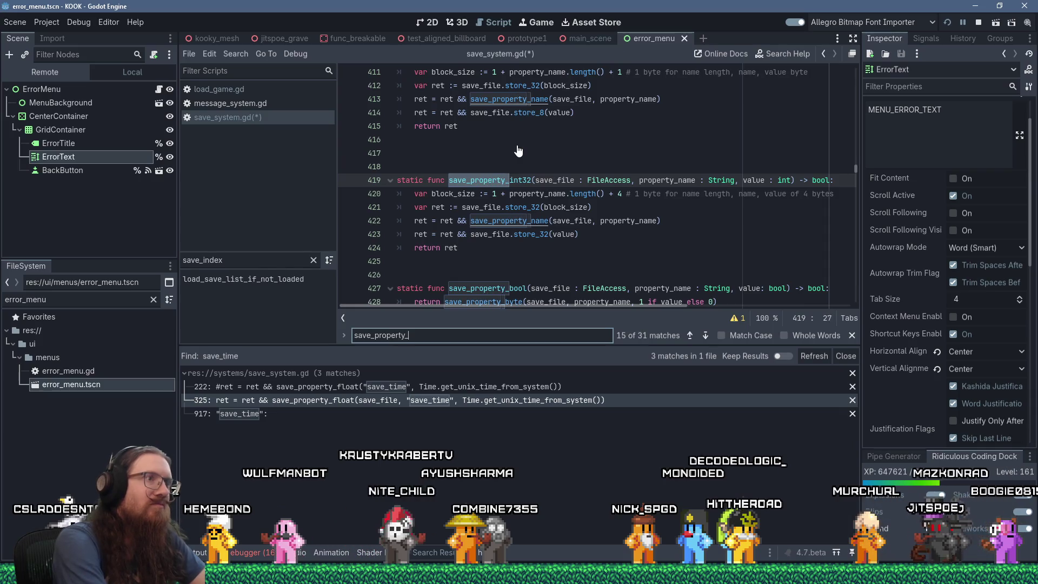
{"action": "type", "text": "float"}
{"action": "key", "text": "Return"}
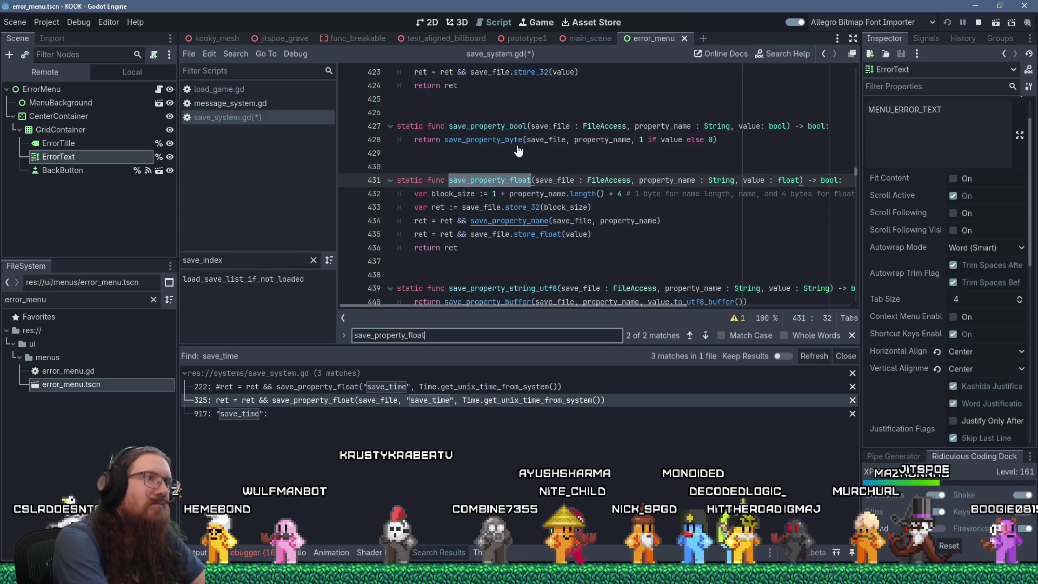
{"action": "key", "text": "Return"}
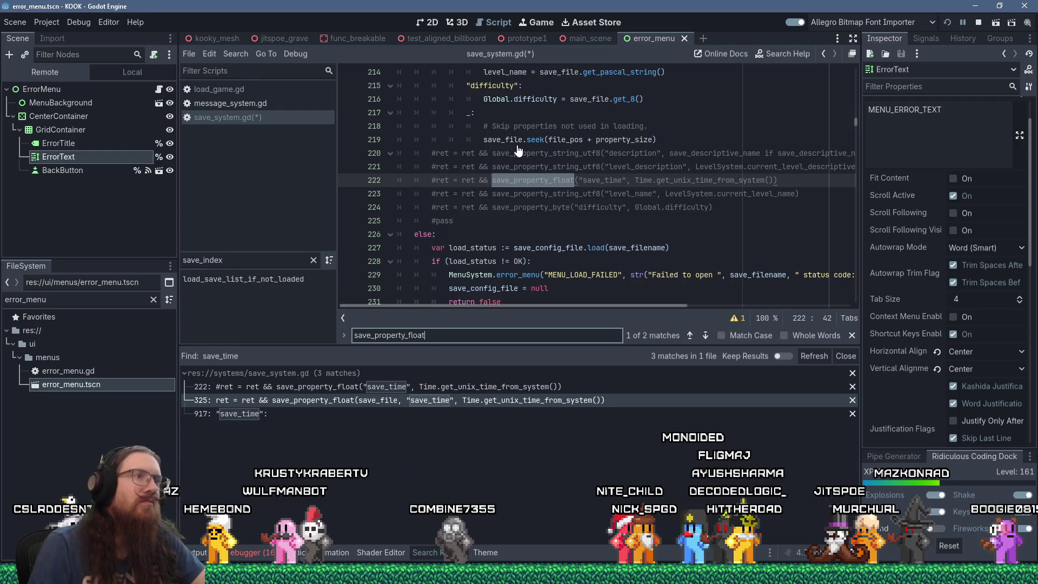
Step: Find get_unix_time_from_system on line 325 and open its Time class documentation
{"action": "scroll", "coordinate": [517, 149], "scroll_direction": "up", "scroll_amount": 5}
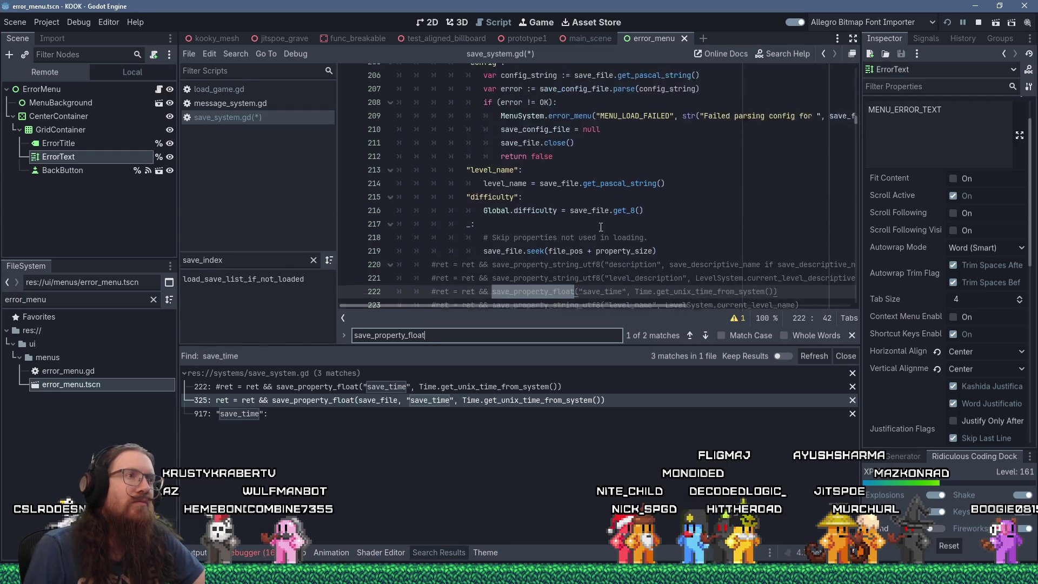
{"action": "scroll", "coordinate": [601, 227], "scroll_direction": "down", "scroll_amount": 3}
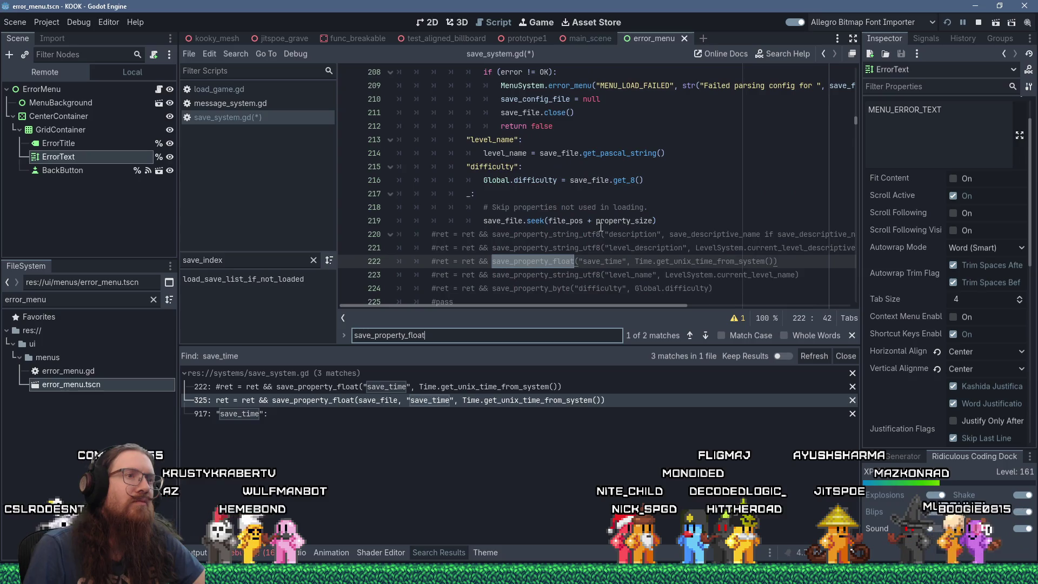
{"action": "left_click", "coordinate": [655, 180]}
{"action": "key", "text": "ctrl+f"}
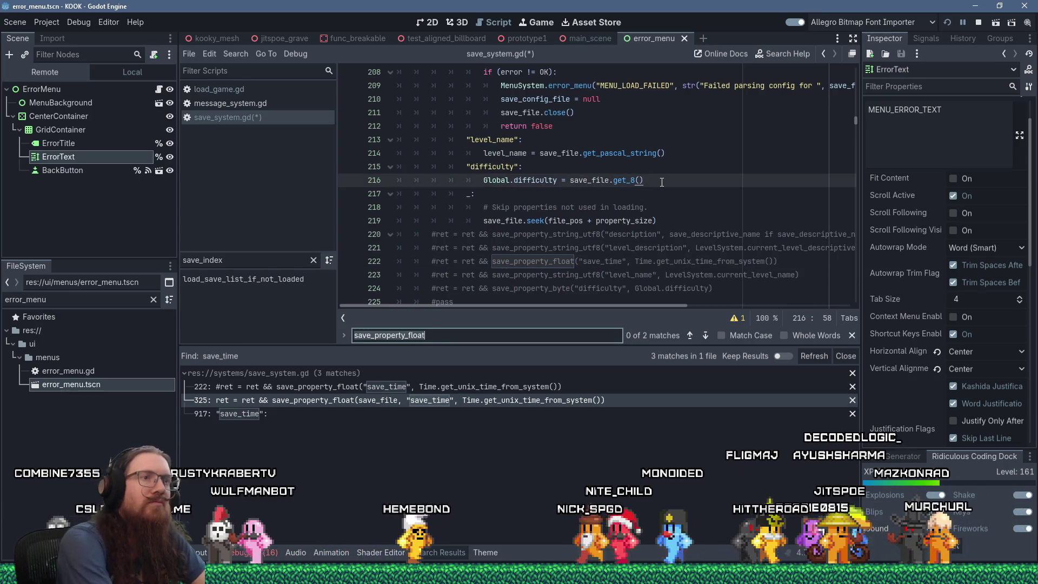
{"action": "type", "text": "get_unix_"}
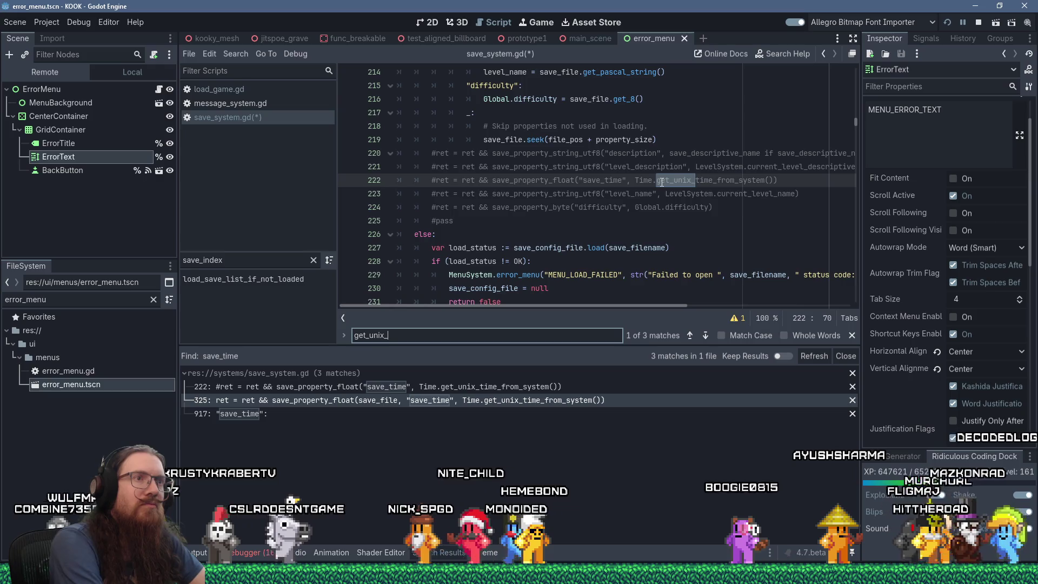
{"action": "type", "text": "time_froM"}
{"action": "key", "text": "Return"}
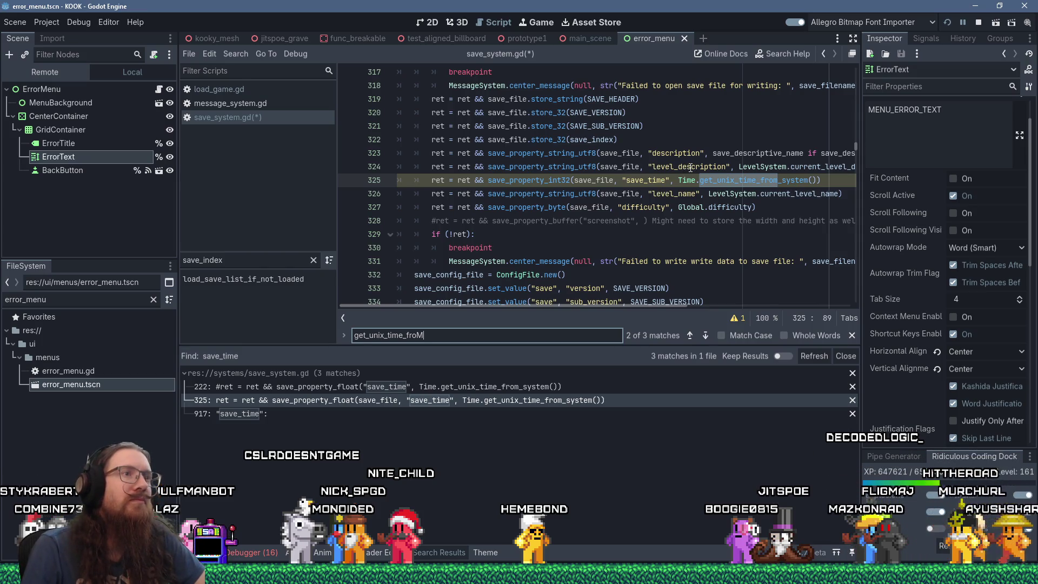
{"action": "left_click", "coordinate": [671, 233]}
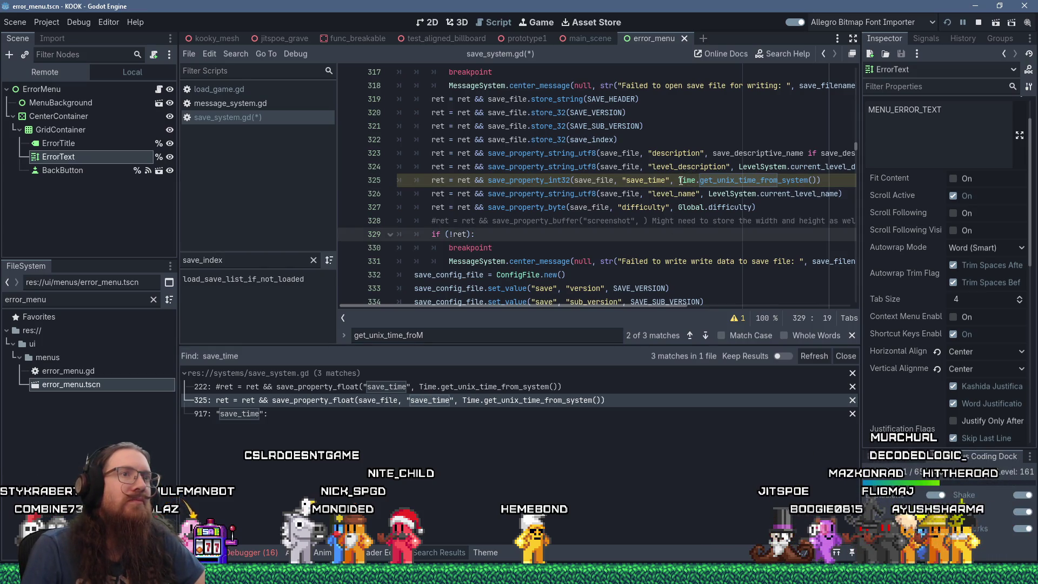
{"action": "left_click", "coordinate": [726, 180]}
{"action": "left_click", "coordinate": [729, 180], "text": "ctrl"}
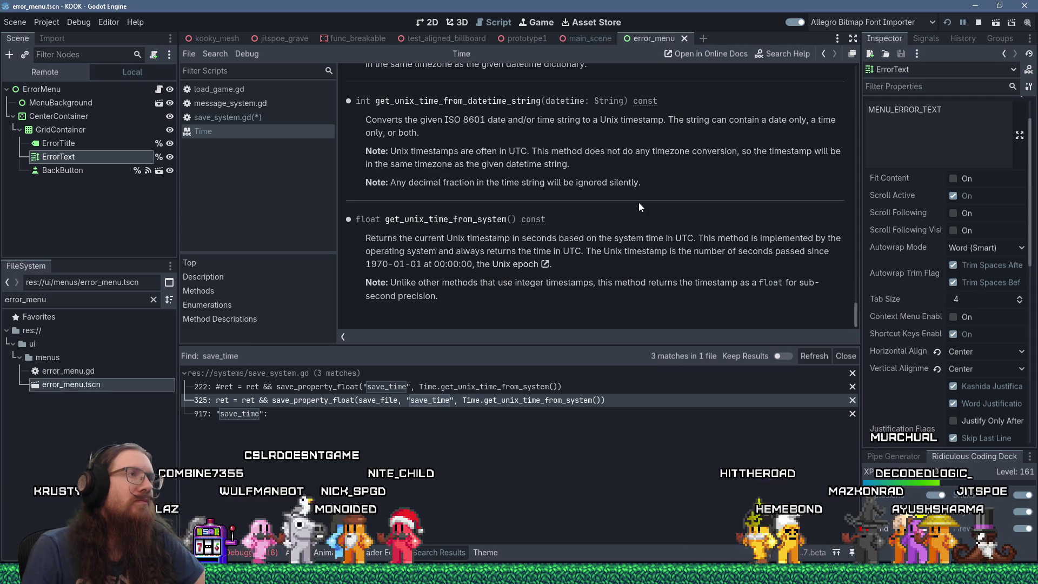
{"action": "scroll", "coordinate": [638, 203], "scroll_direction": "up", "scroll_amount": 1}
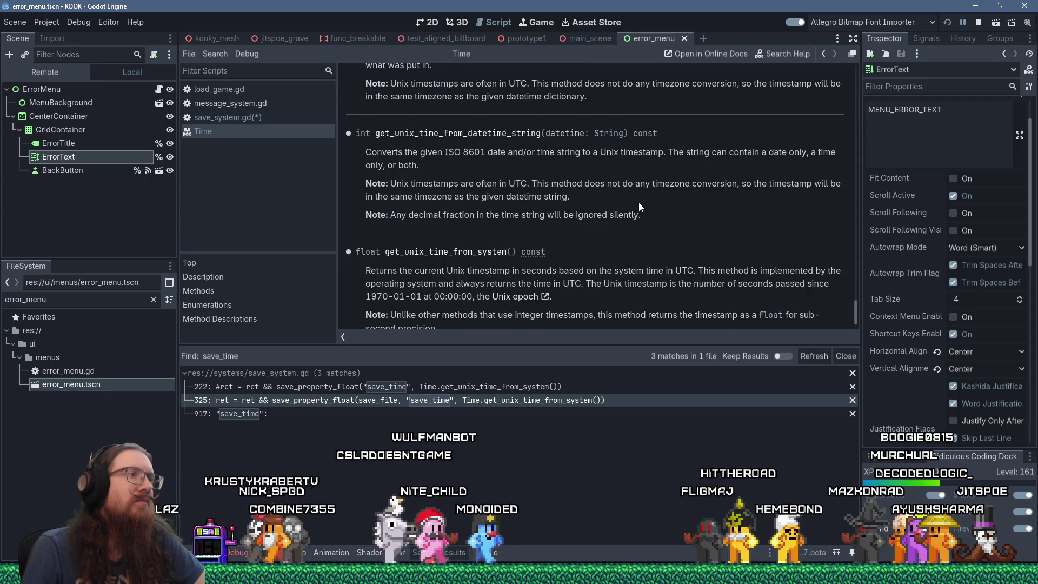
{"action": "scroll", "coordinate": [638, 202], "scroll_direction": "up", "scroll_amount": 5}
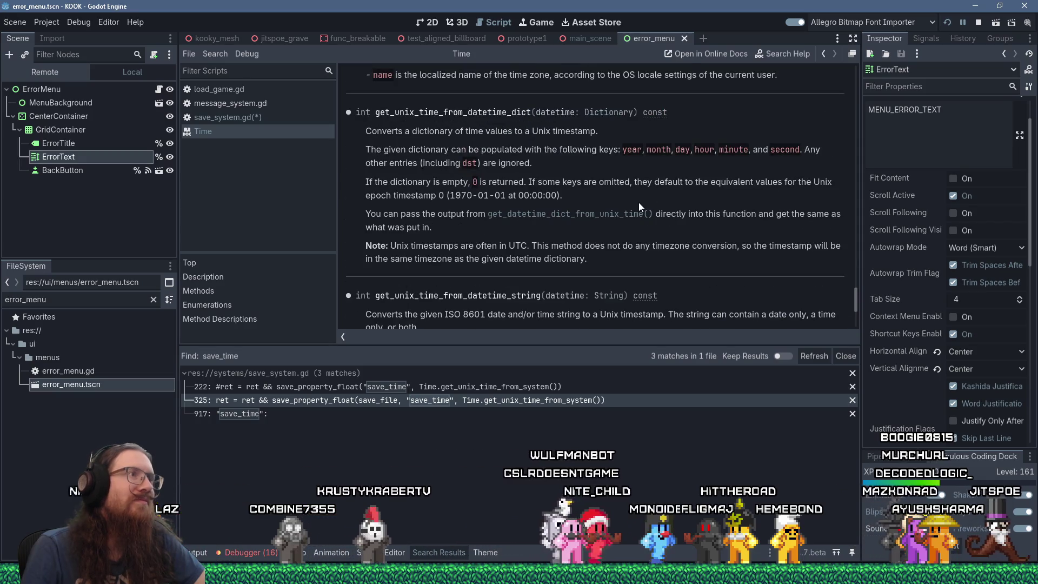
{"action": "scroll", "coordinate": [638, 202], "scroll_direction": "down", "scroll_amount": 3}
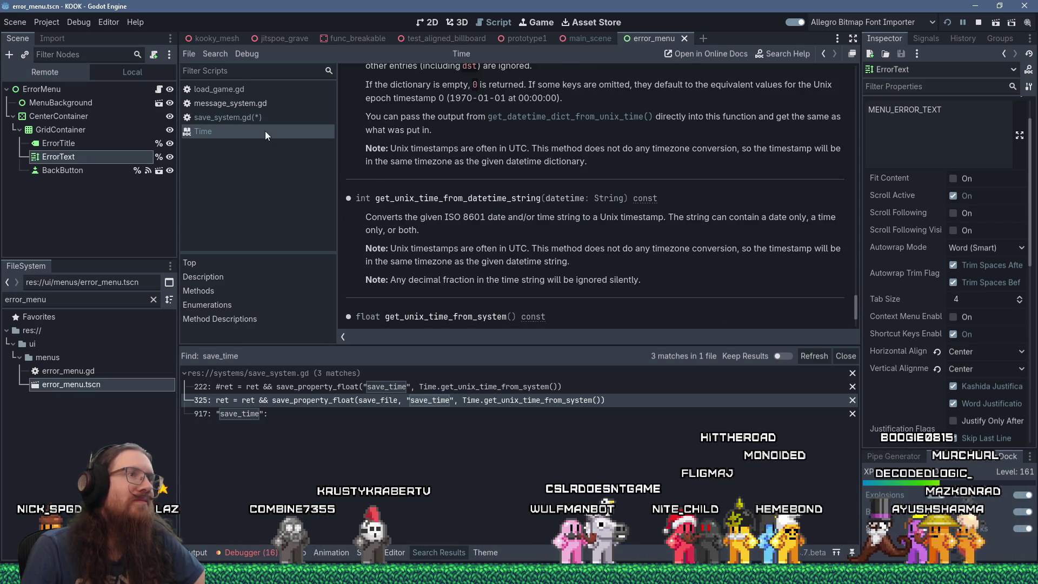
Step: Close the Time help page and wrap line 325's Time.get_unix_time_from_system() in int()
{"action": "middle_click", "coordinate": [264, 131]}
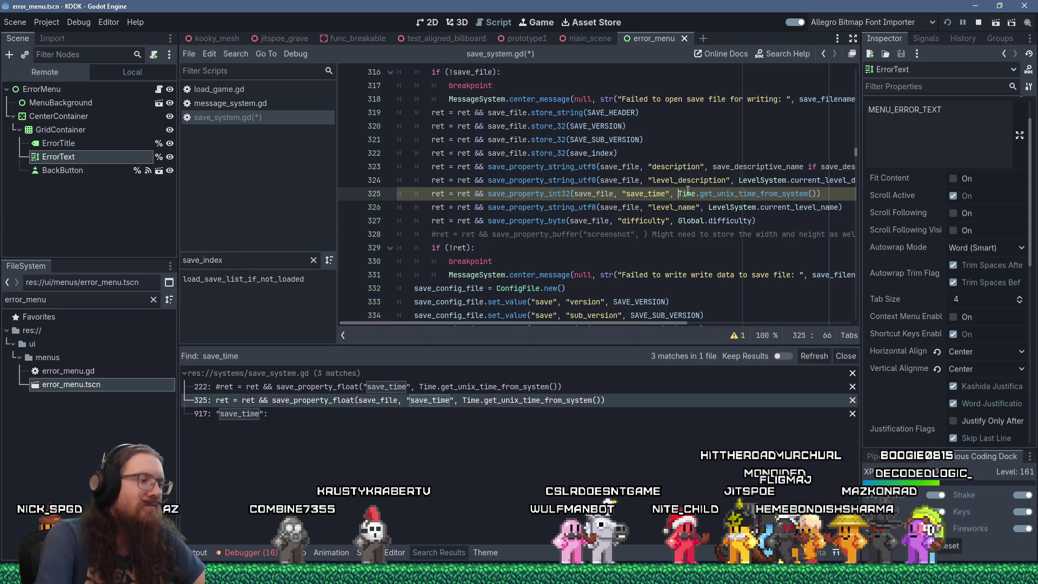
{"action": "type", "text": "int("}
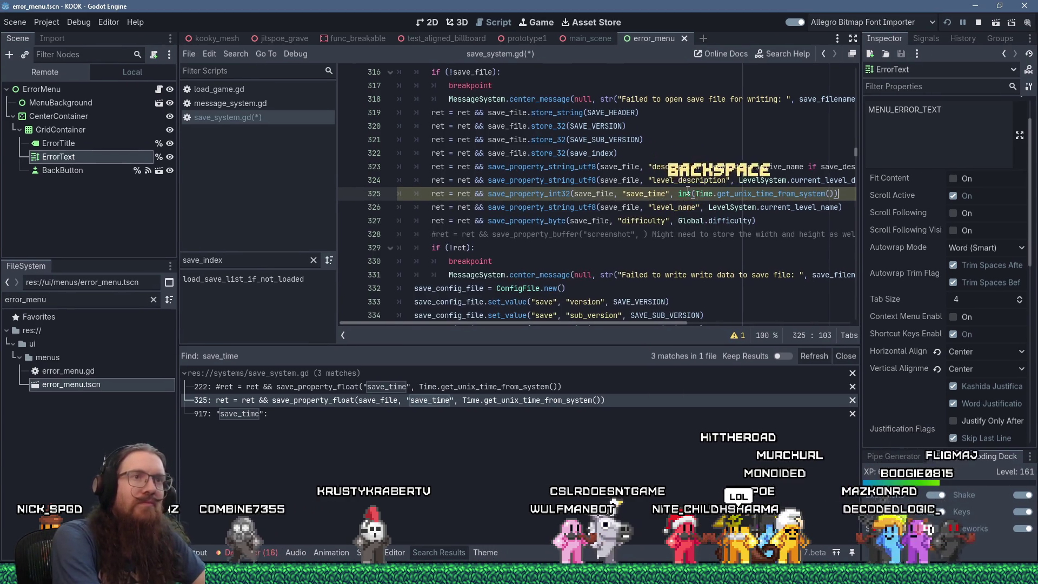
{"action": "type", "text": ")"}
{"action": "left_click", "coordinate": [657, 205]}
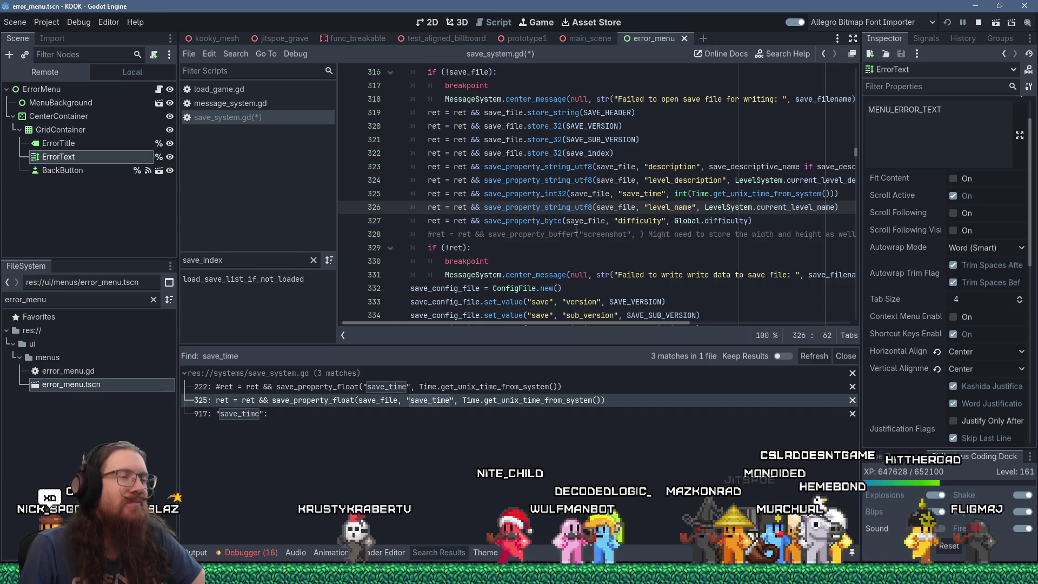
Step: Inspect the save_property_int32 call on line 325 and its documentation tooltip
{"action": "double_click", "coordinate": [524, 194]}
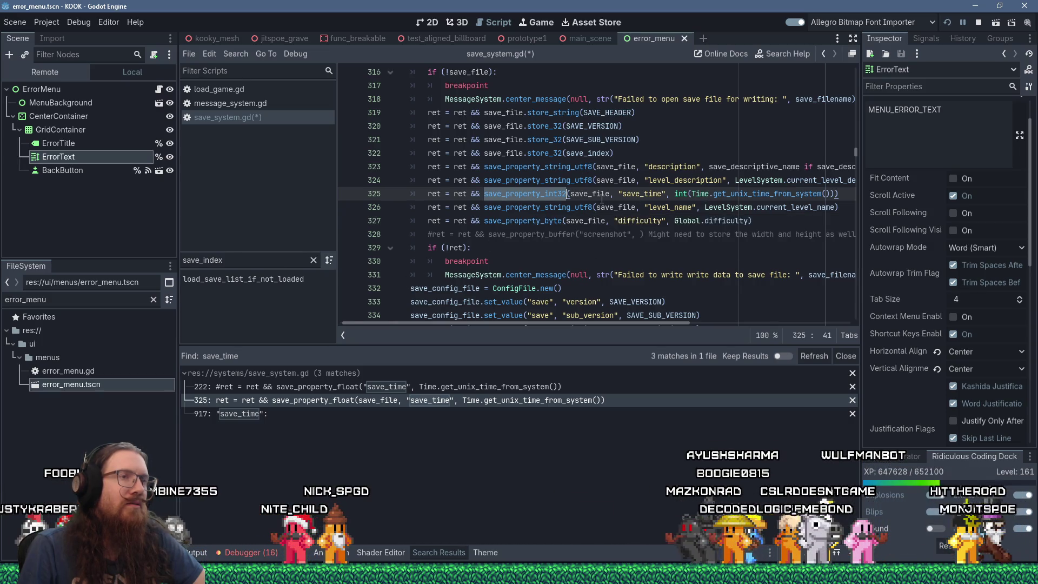
{"action": "left_click", "coordinate": [570, 243]}
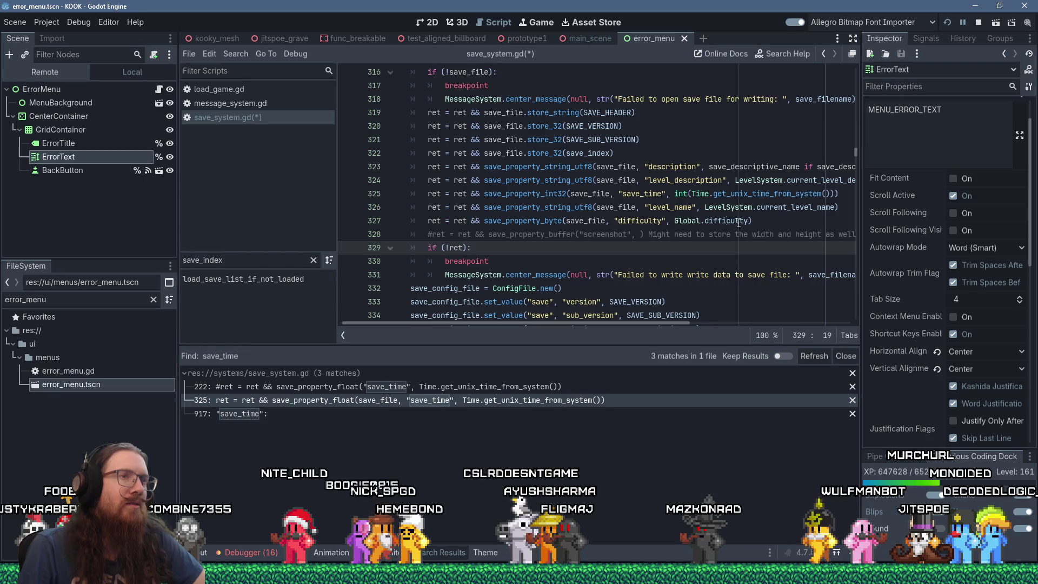
{"action": "mouse_move", "coordinate": [776, 211]}
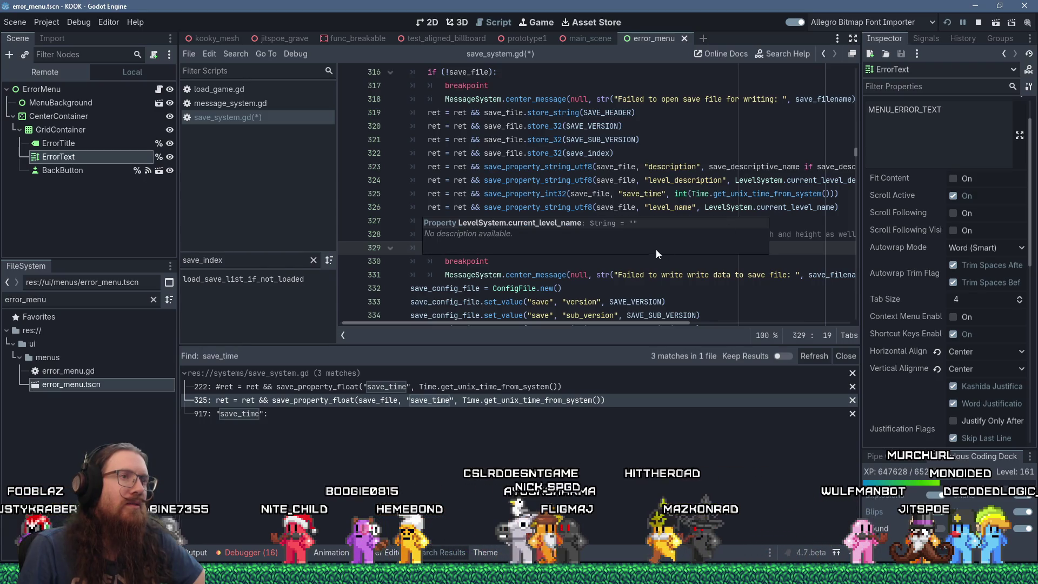
{"action": "left_click", "coordinate": [635, 284]}
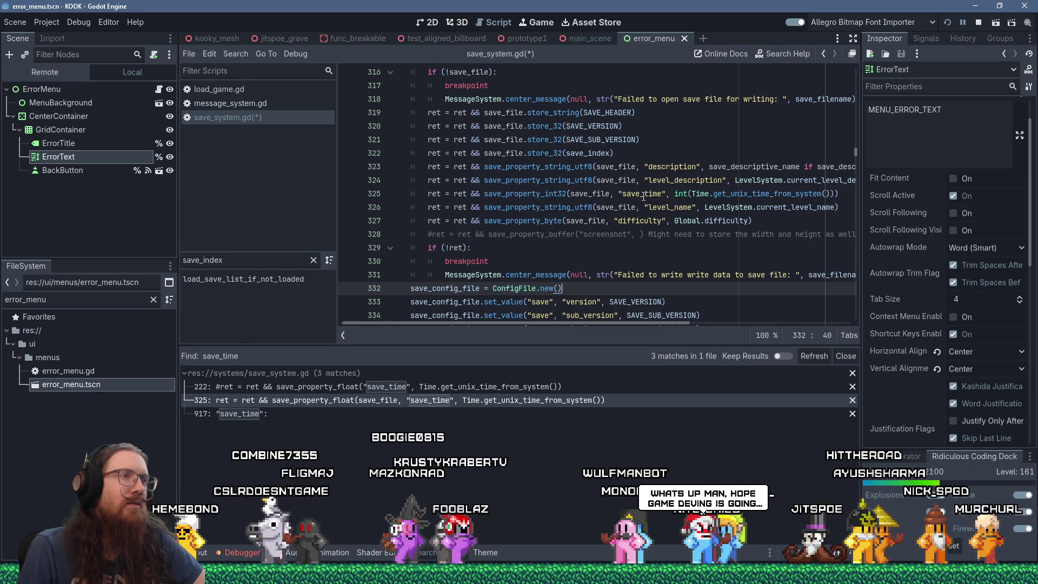
{"action": "left_click", "coordinate": [546, 167]}
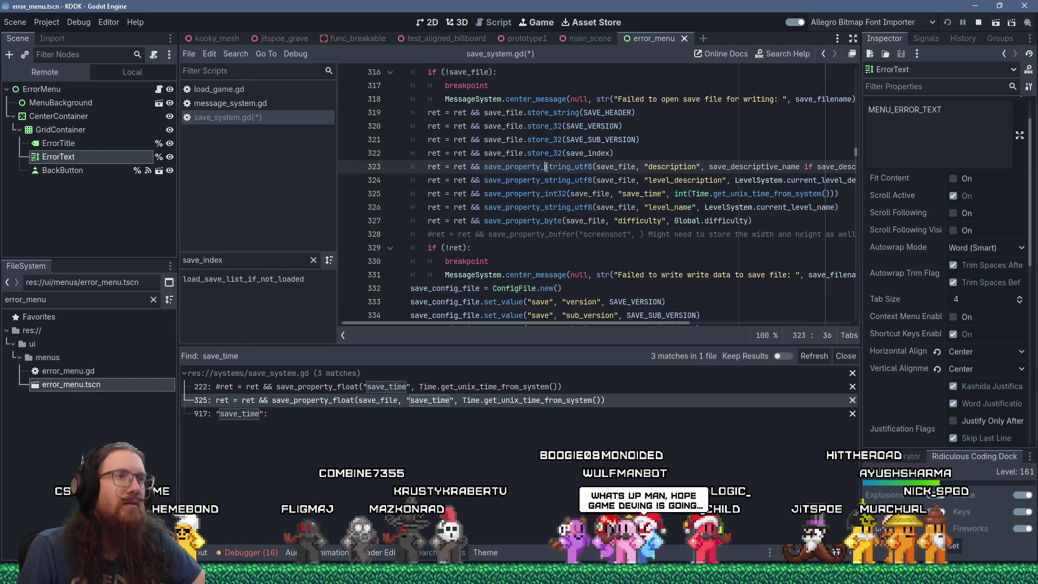
{"action": "mouse_move", "coordinate": [664, 201]}
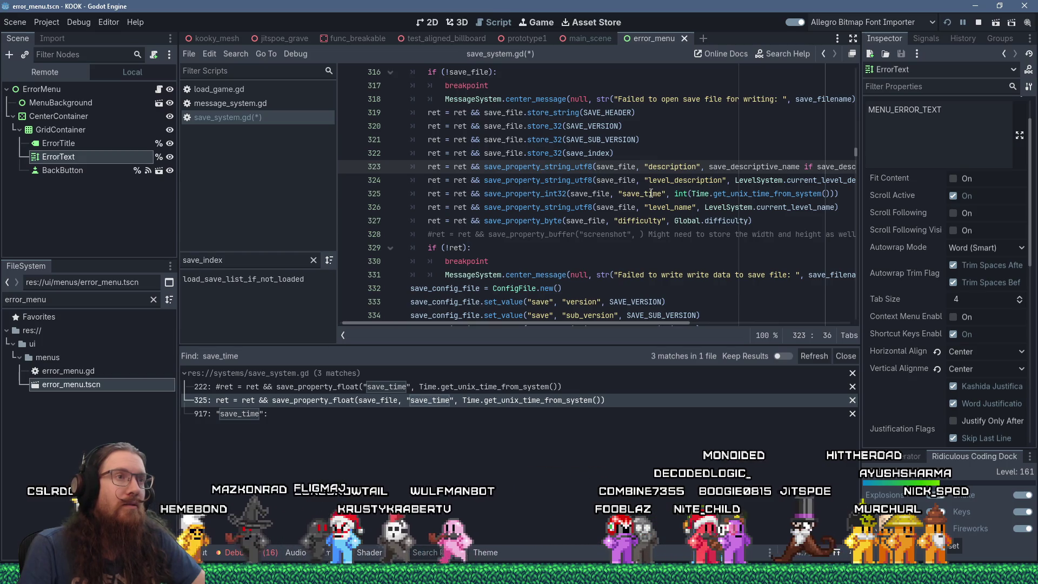
Step: Rename the line 325 property from save_time to date, add '# keyword: save_time', and save
{"action": "double_click", "coordinate": [651, 193]}
{"action": "type", "text": "date"}
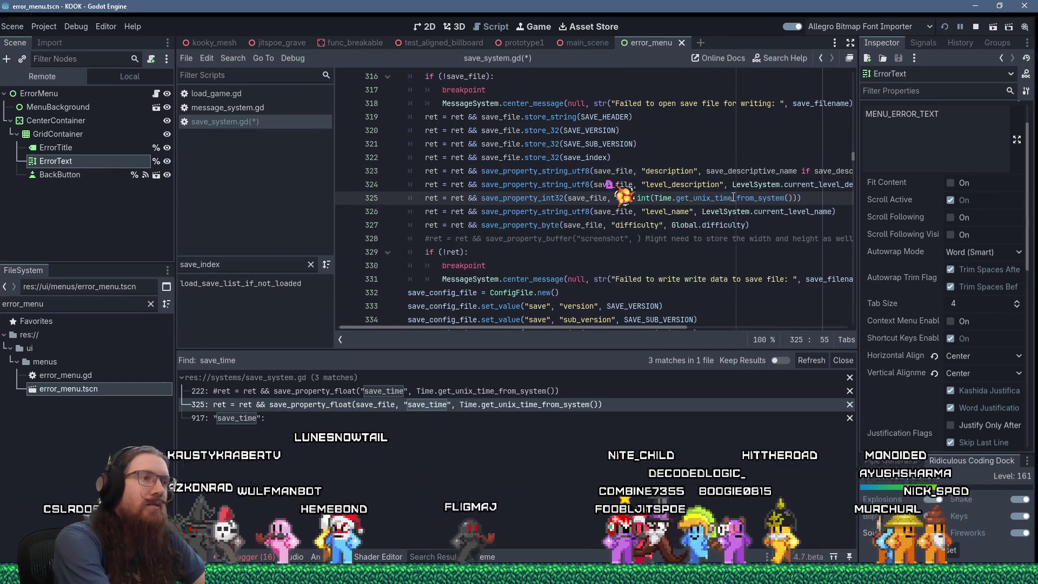
{"action": "left_click", "coordinate": [827, 189]}
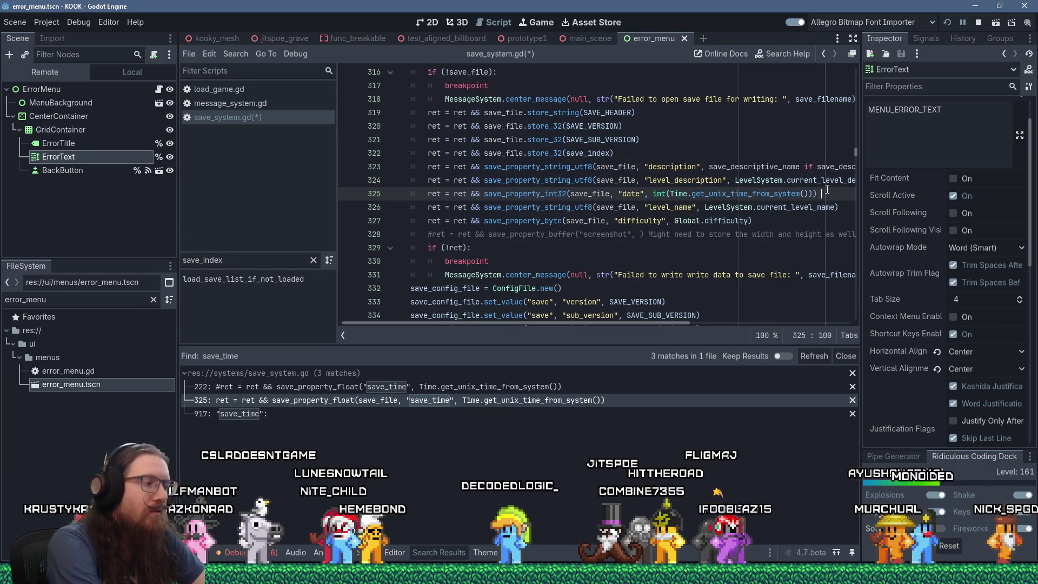
{"action": "type", "text": "# keyword: save_ti"}
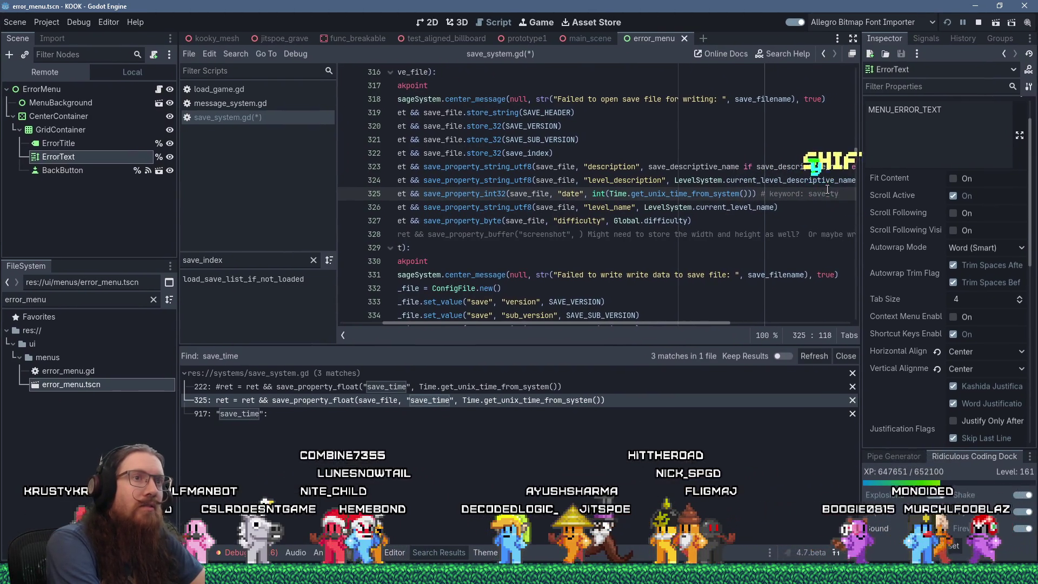
{"action": "type", "text": "me"}
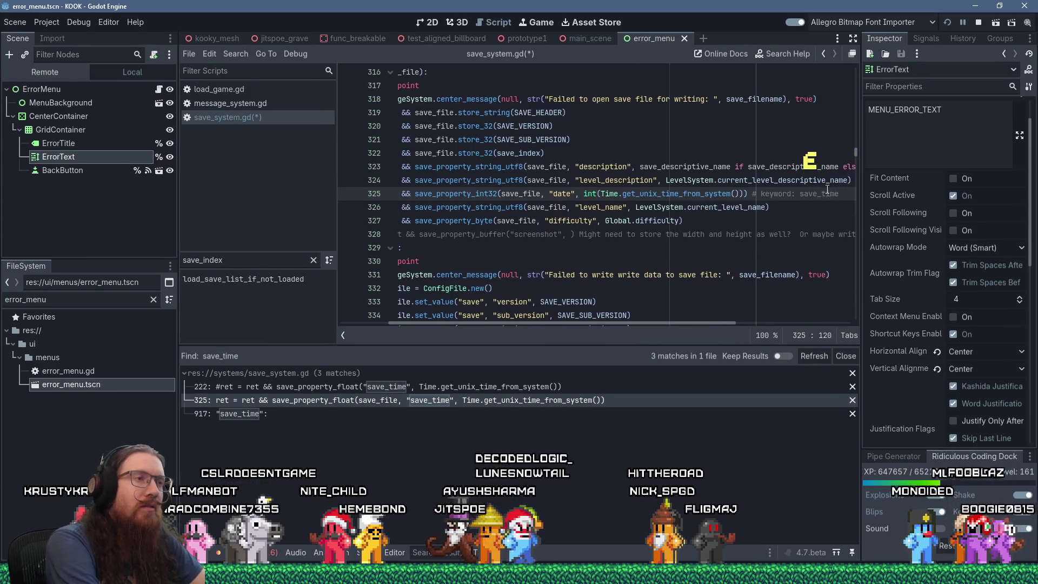
{"action": "key", "text": "ctrl+s"}
Step: Search save_system.gd for save_time to find the loading code
{"action": "key", "text": "ctrl+f"}
{"action": "type", "text": "get_unix_time_froM"}
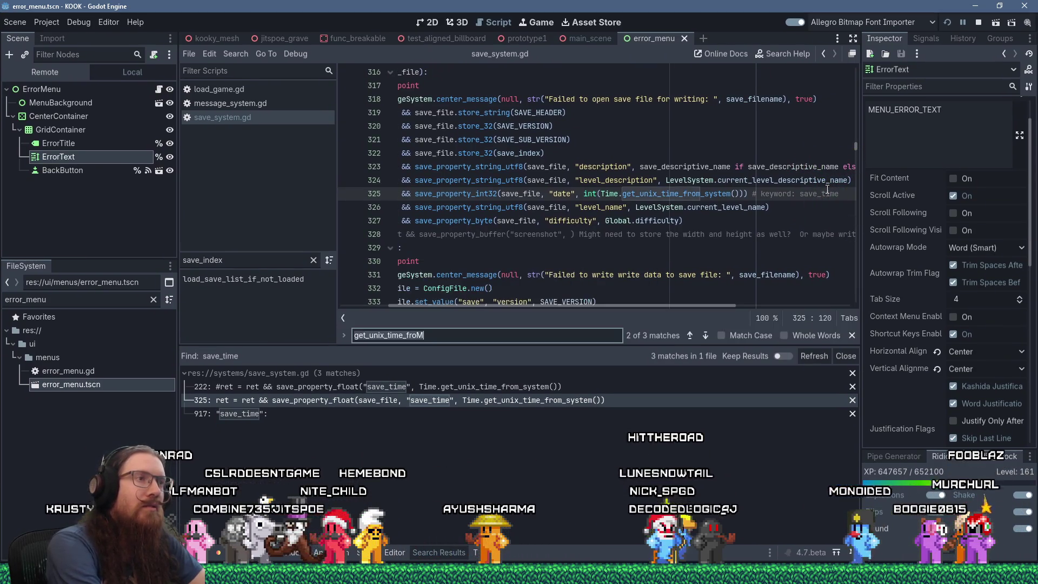
{"action": "key", "text": "ctrl+a"}
{"action": "type", "text": "save_time"}
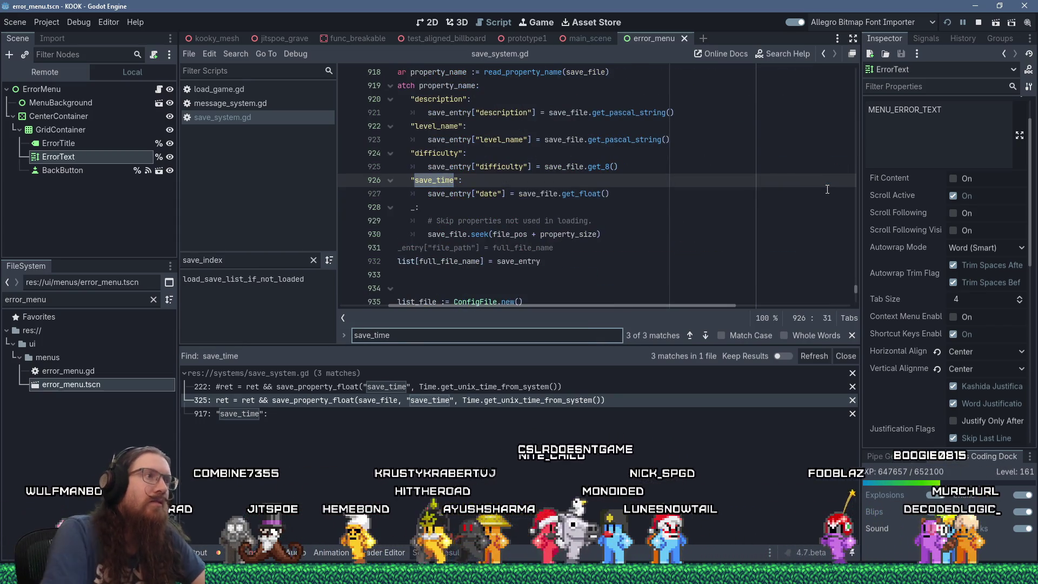
{"action": "type", "text": "date"}
Step: Change the SAVE_EXTENSION constant from "save" to "ksave" at the top of save_system.gd
{"action": "key", "text": "ctrl+Home"}
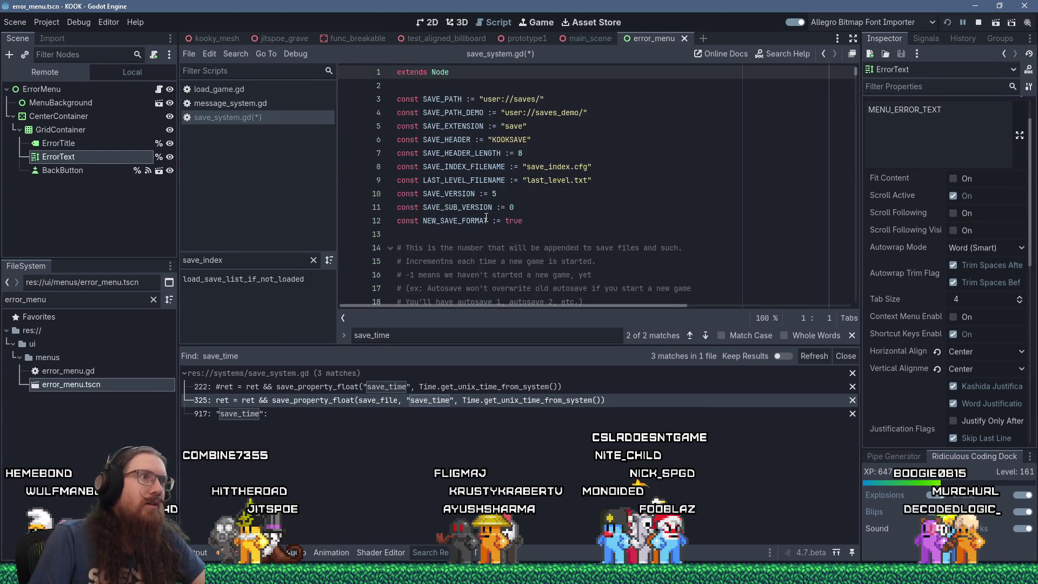
{"action": "left_click", "coordinate": [504, 126]}
{"action": "type", "text": "k"}
{"action": "left_click", "coordinate": [639, 147]}
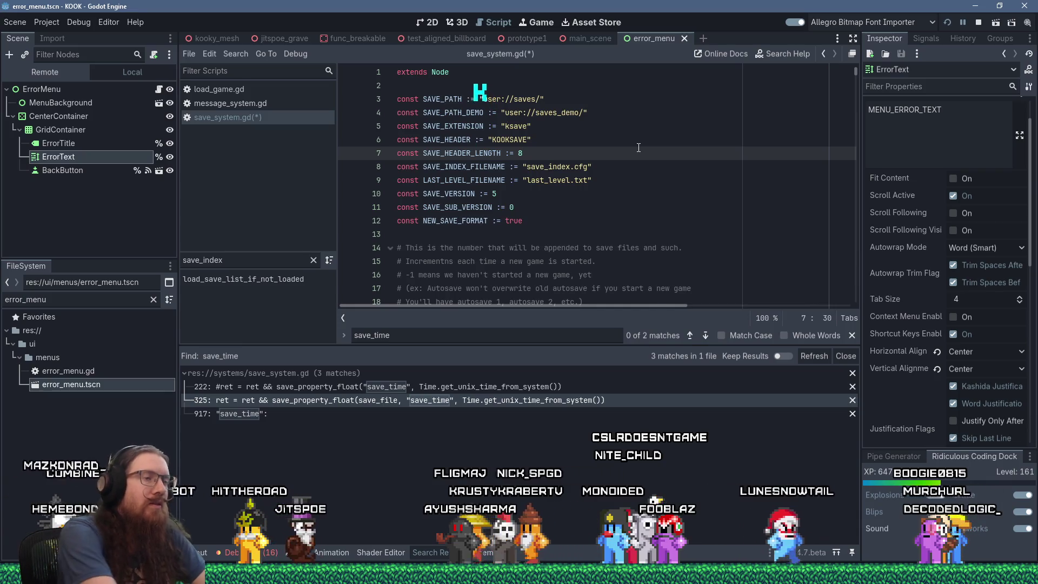
Step: Save the script and scene, then launch the KOOK debug build
{"action": "key", "text": "ctrl+s"}
{"action": "left_click", "coordinate": [670, 140]}
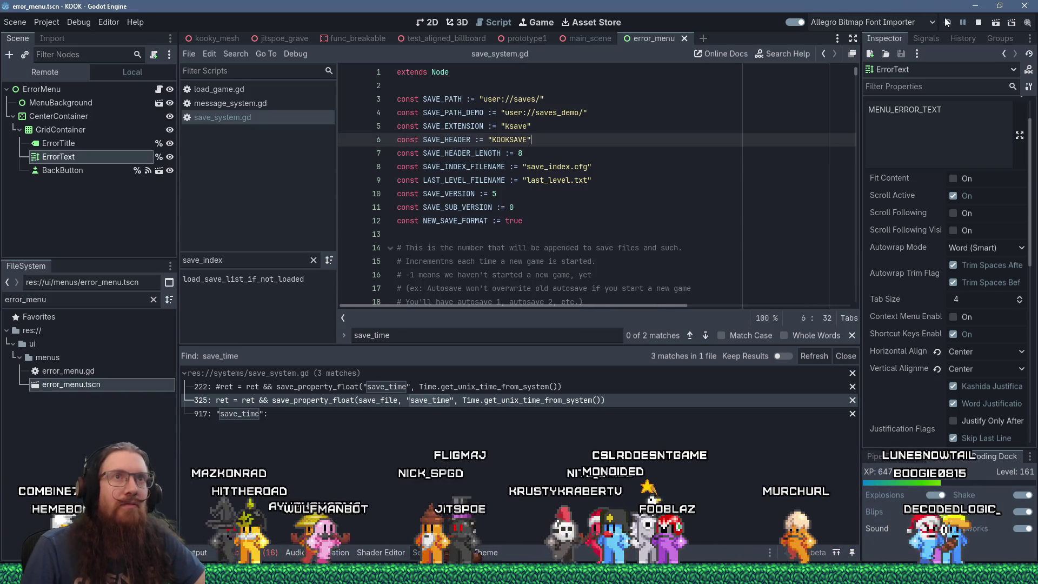
{"action": "left_click", "coordinate": [946, 21]}
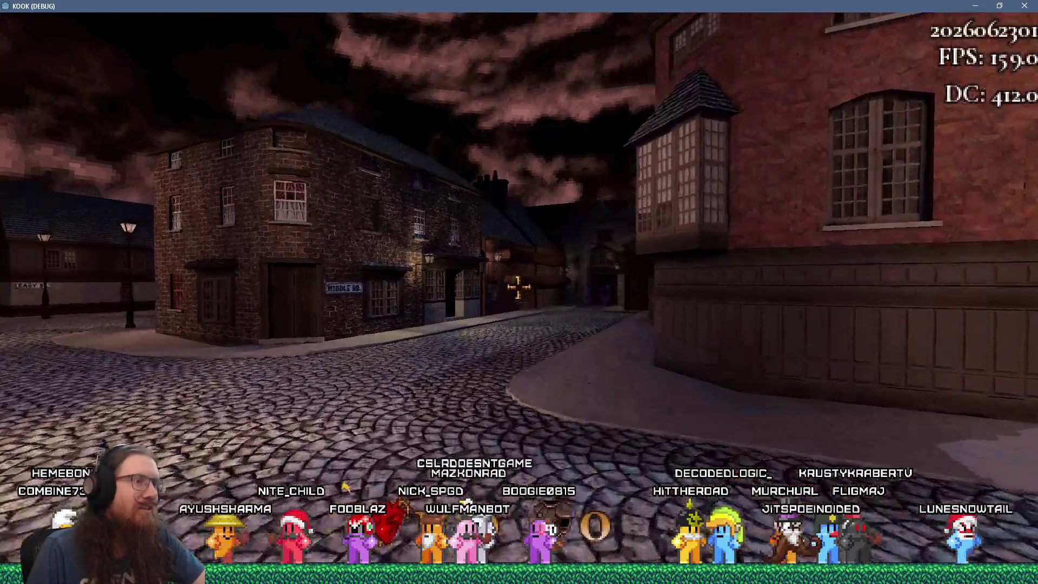
Step: Load the london map with the console command 'map london'
{"action": "key", "text": "grave"}
{"action": "type", "text": "map london"}
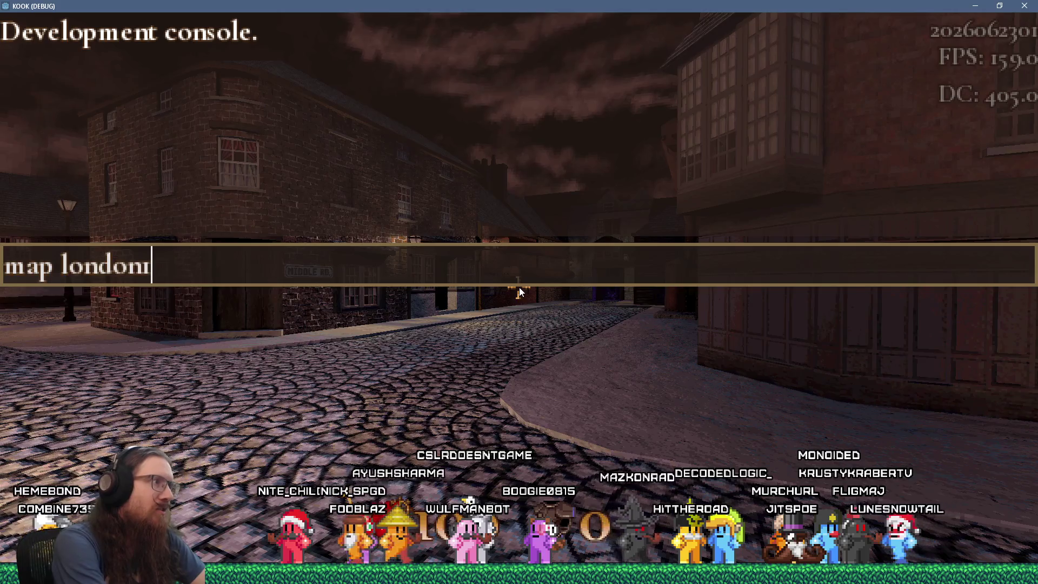
{"action": "key", "text": "Return"}
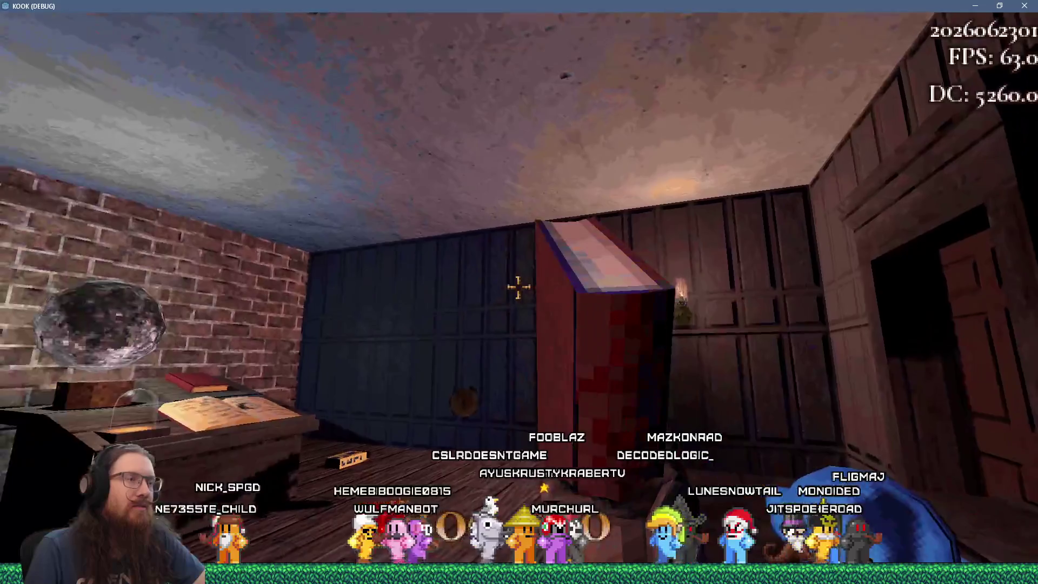
Step: Save the game as book from the console and close it
{"action": "key", "text": "grave"}
{"action": "type", "text": "save"}
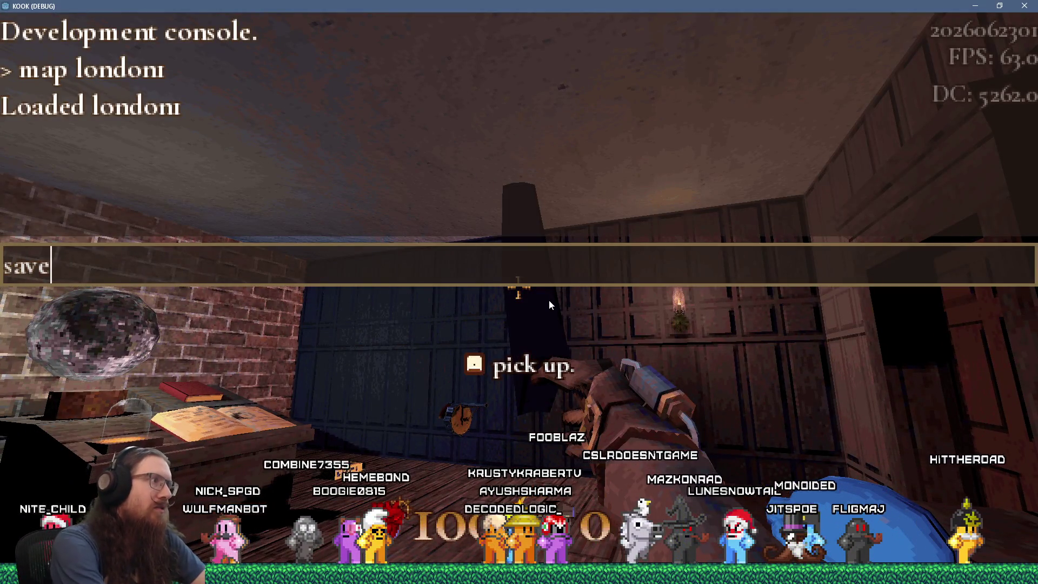
{"action": "type", "text": "ok"}
{"action": "key", "text": "Return"}
{"action": "key", "text": "grave"}
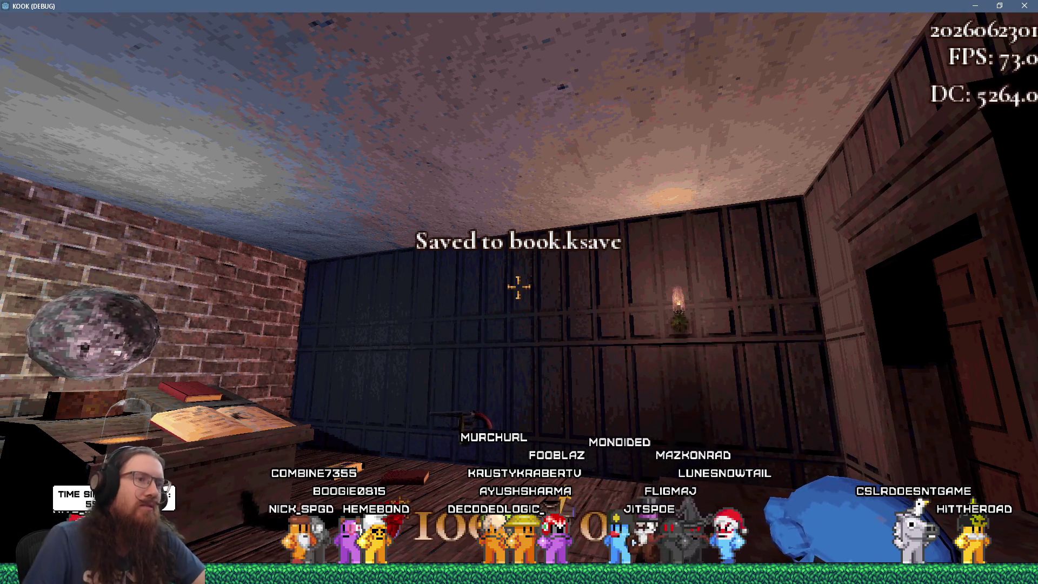
Step: Toggle the console once more, then bring up the pause menu
{"action": "mouse_move", "coordinate": [519, 286]}
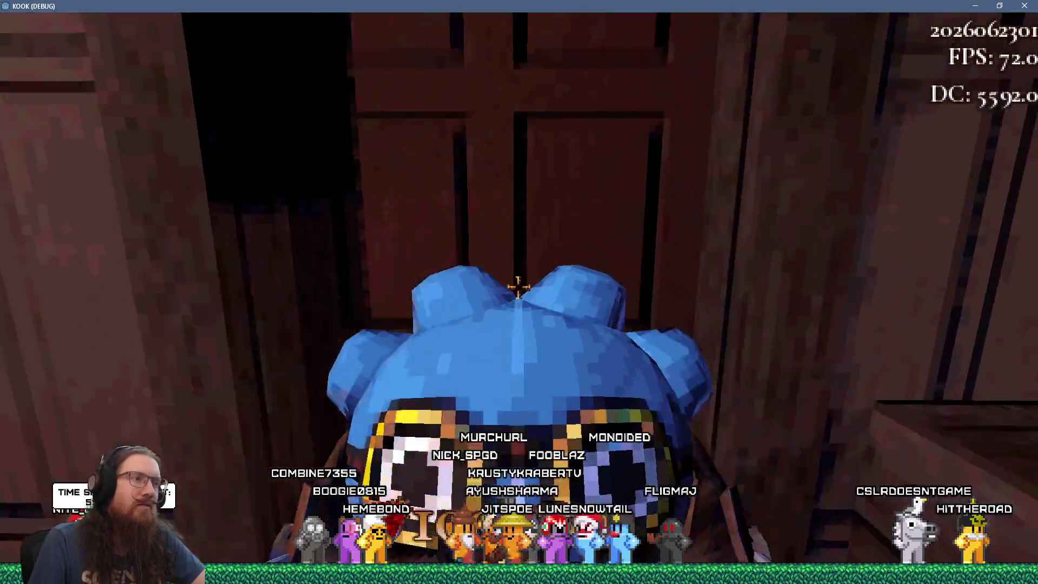
{"action": "key", "text": "grave"}
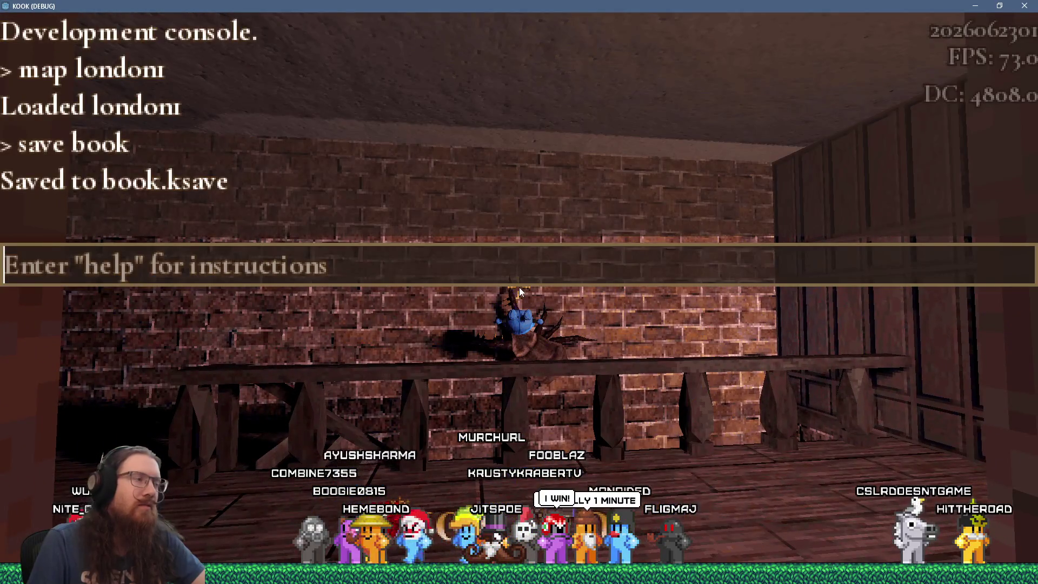
{"action": "key", "text": "grave"}
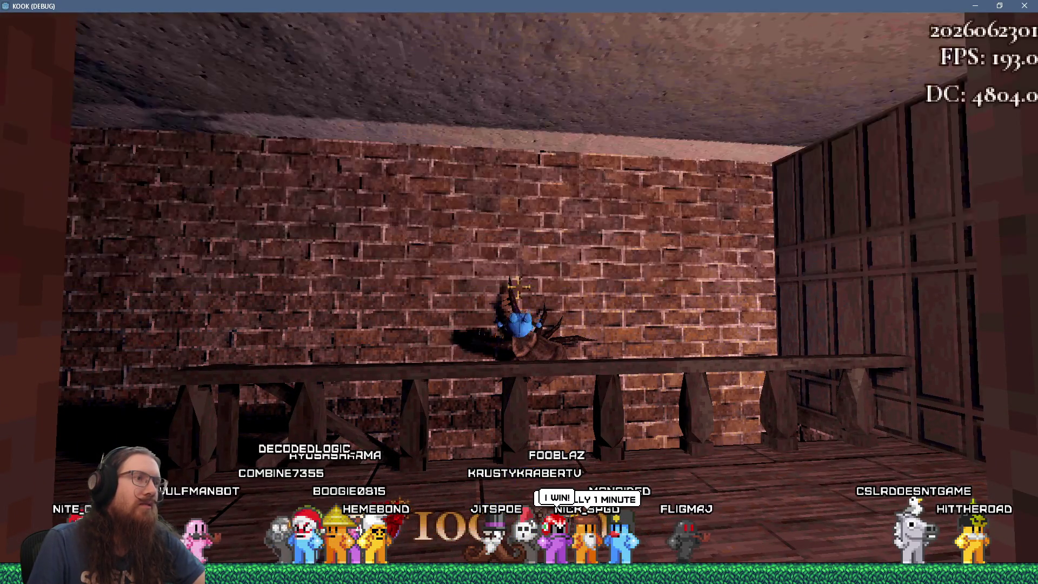
{"action": "key", "text": "Escape"}
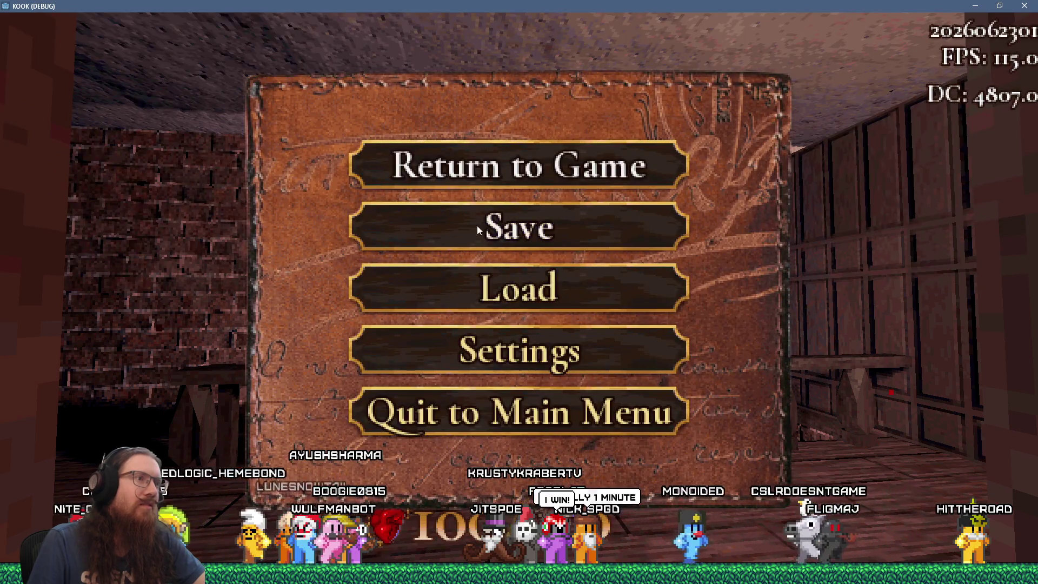
Step: Save from the pause menu as "Test things'4356hy's", then open the console to check
{"action": "left_click", "coordinate": [473, 231]}
{"action": "left_click", "coordinate": [456, 299]}
{"action": "key", "text": "BackSpace"}
{"action": "key", "text": "BackSpace"}
{"action": "key", "text": "BackSpace"}
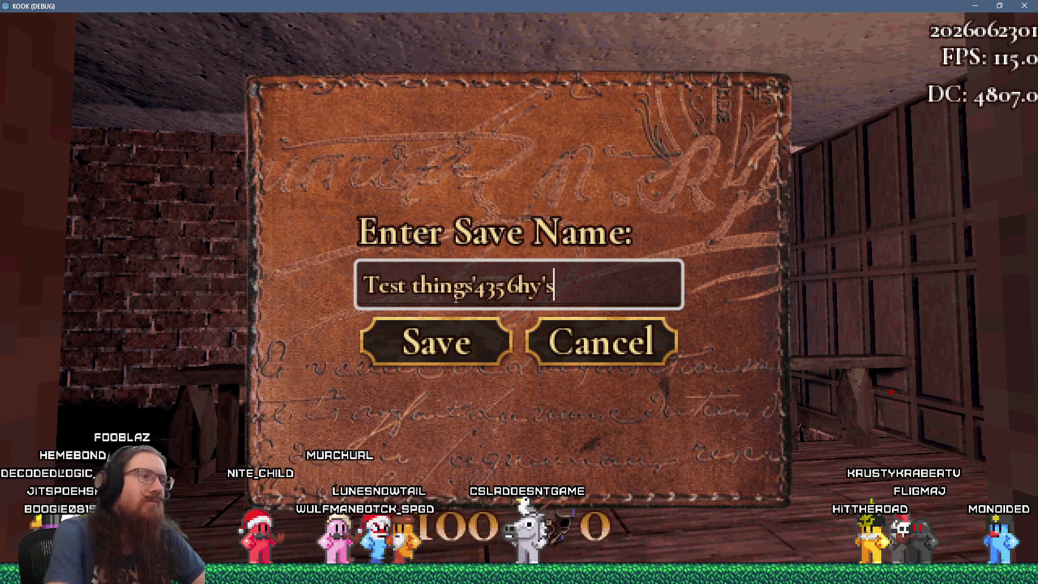
{"action": "key", "text": "Return"}
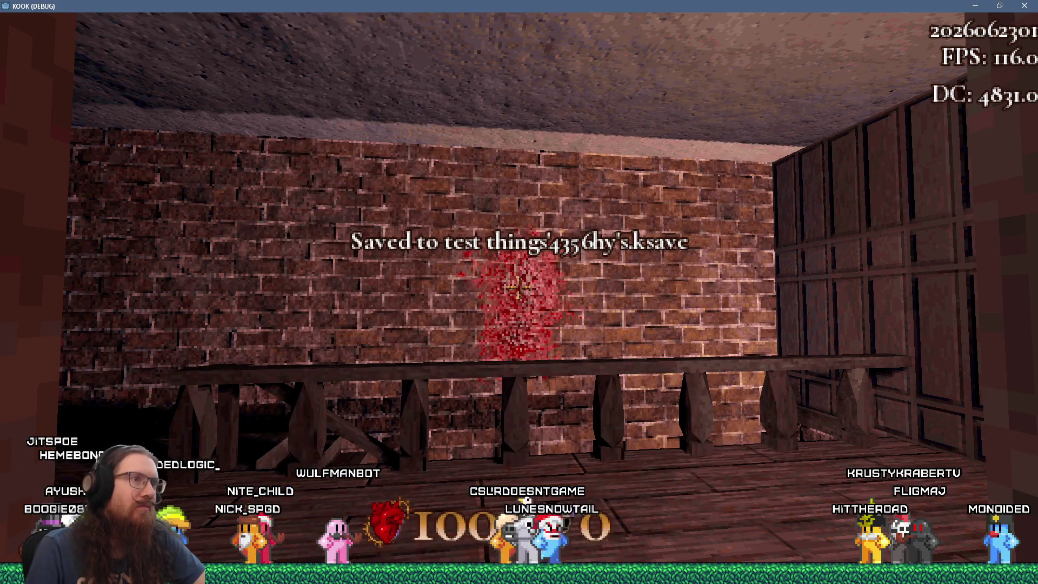
{"action": "key", "text": "grave"}
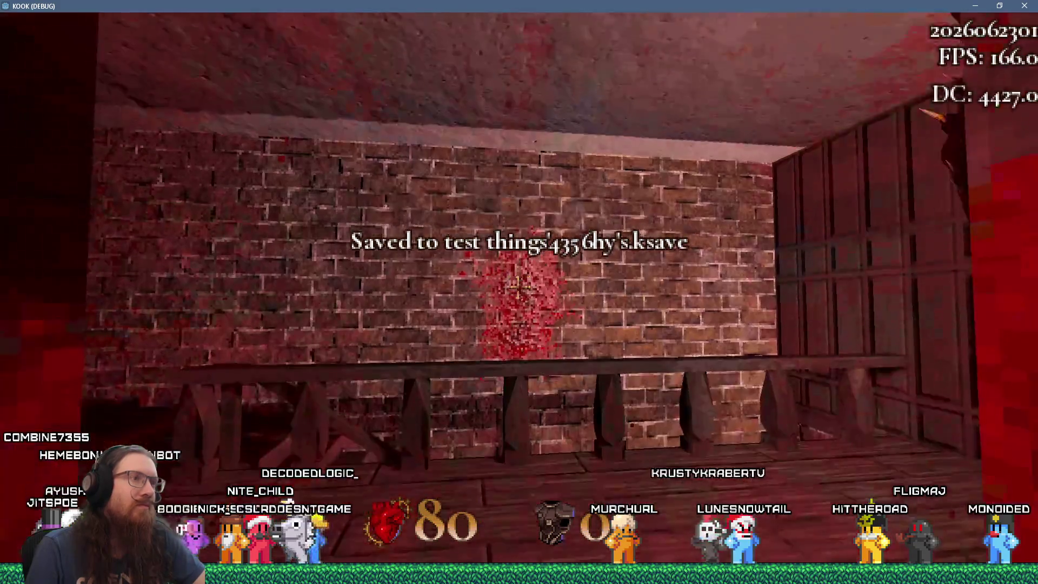
Step: Kick the attacking enemy, walk to the table, and pick up the book
{"action": "key", "text": "2"}
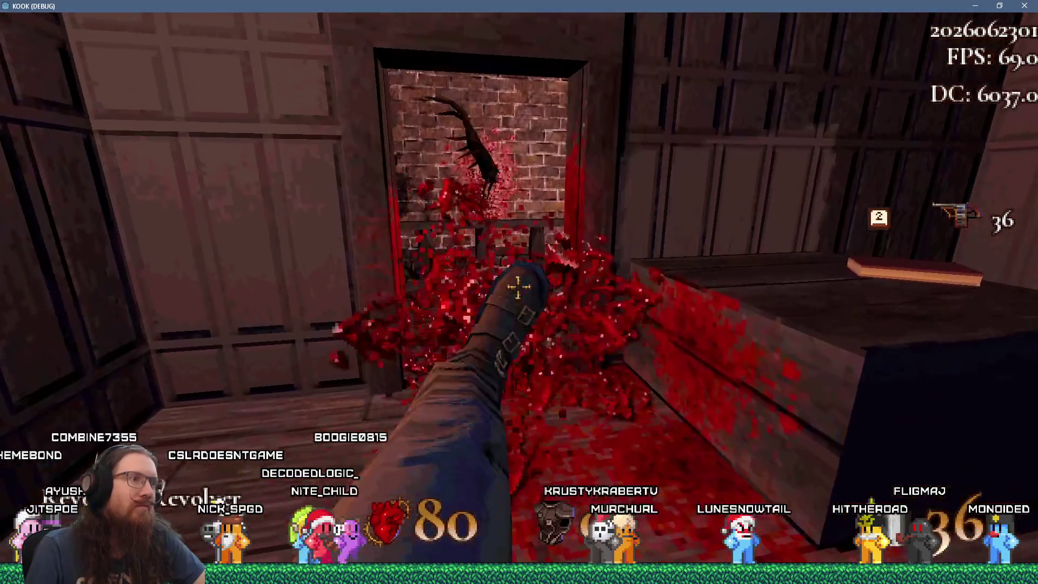
{"action": "key", "text": "w"}
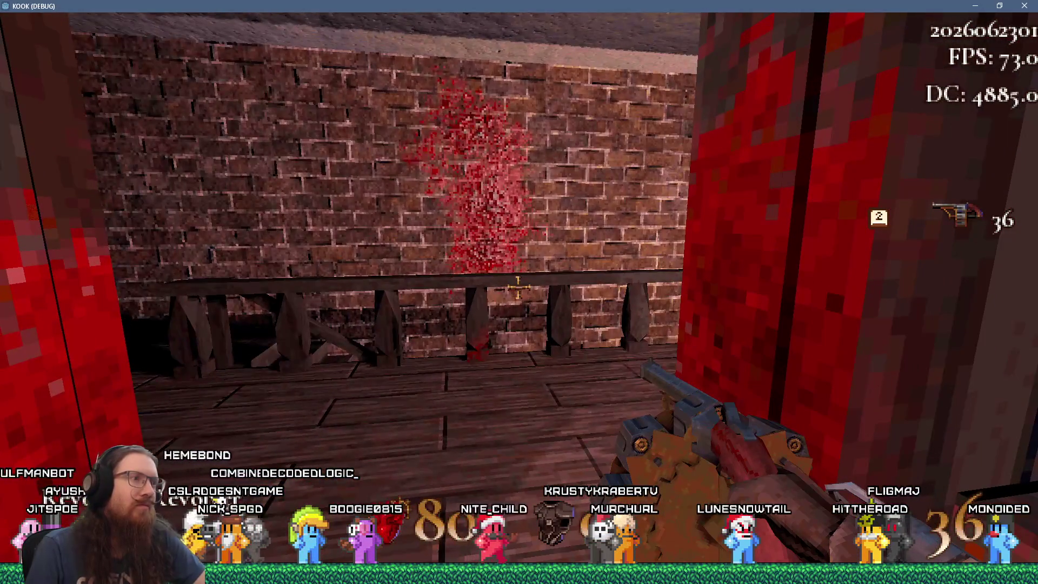
{"action": "key", "text": "w"}
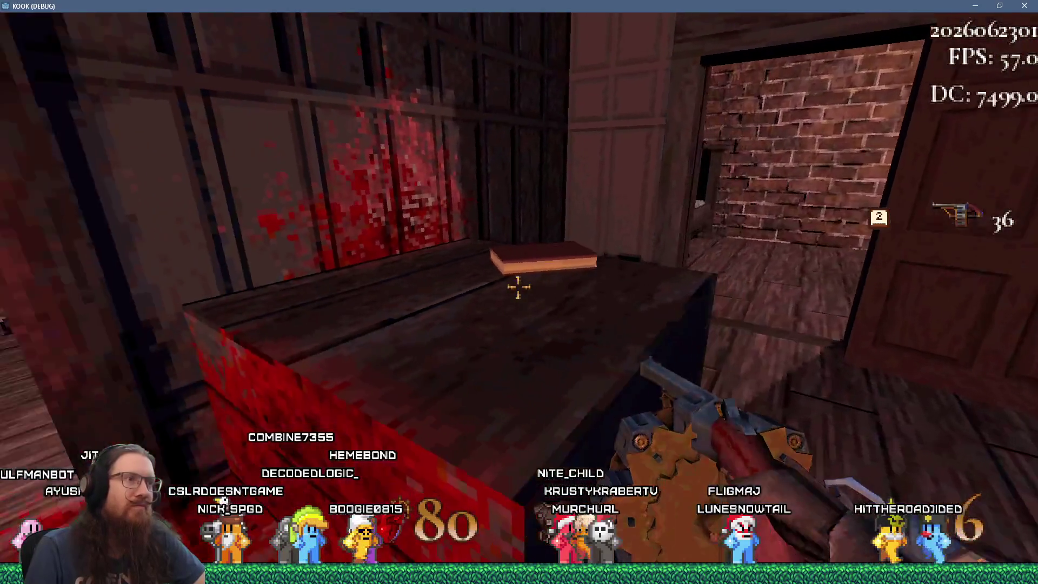
{"action": "key", "text": "e"}
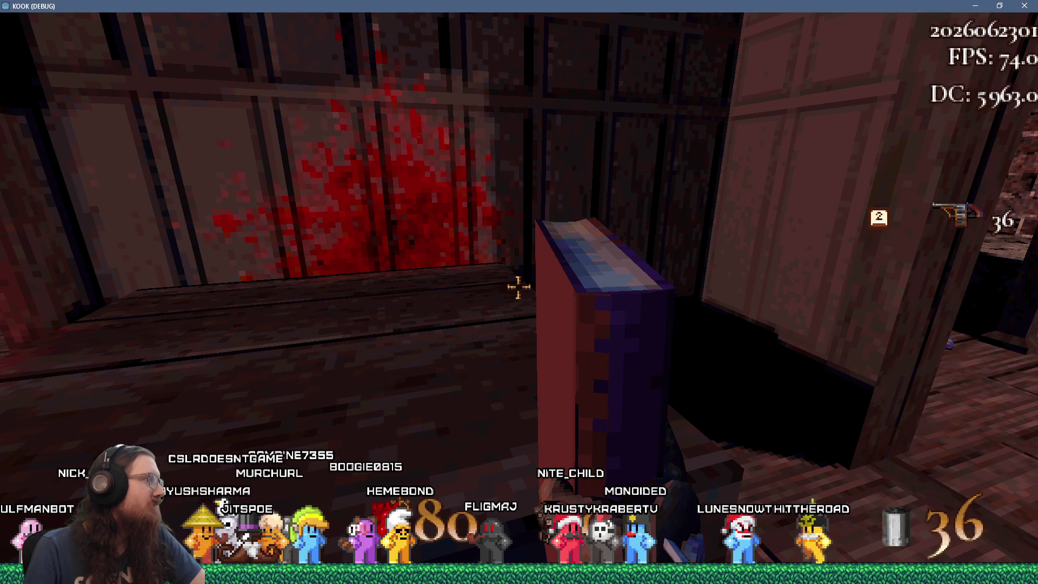
Step: Walk through the doorway into the brick room and open the pause menu
{"action": "key", "text": "d"}
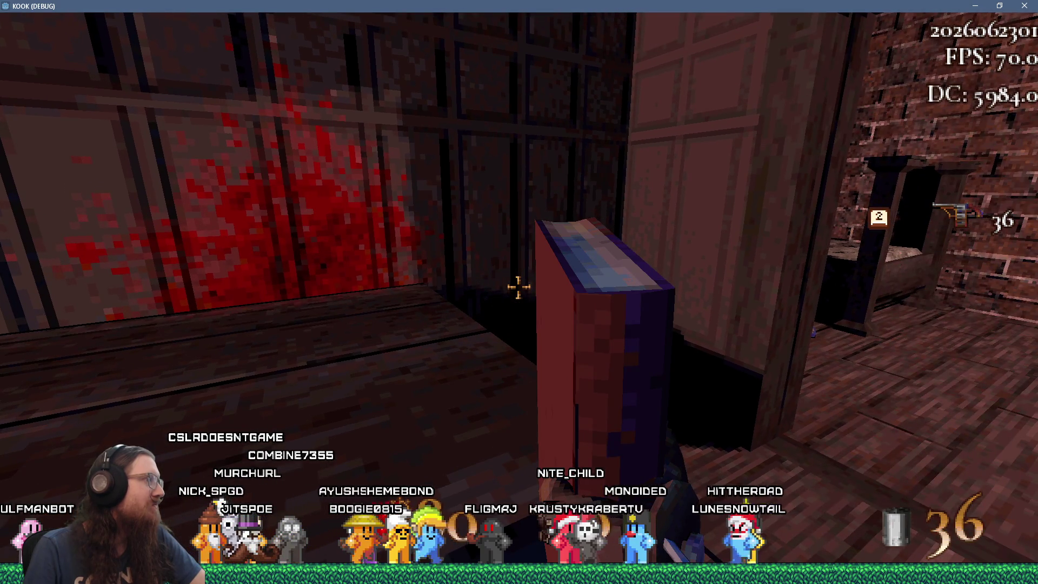
{"action": "key", "text": "d"}
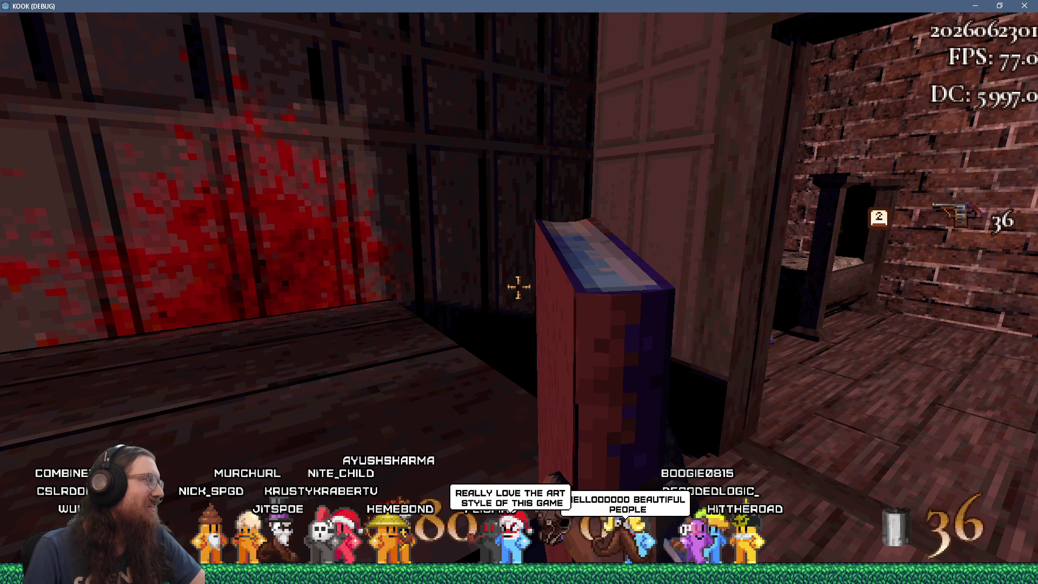
{"action": "key", "text": "d"}
{"action": "key", "text": "w"}
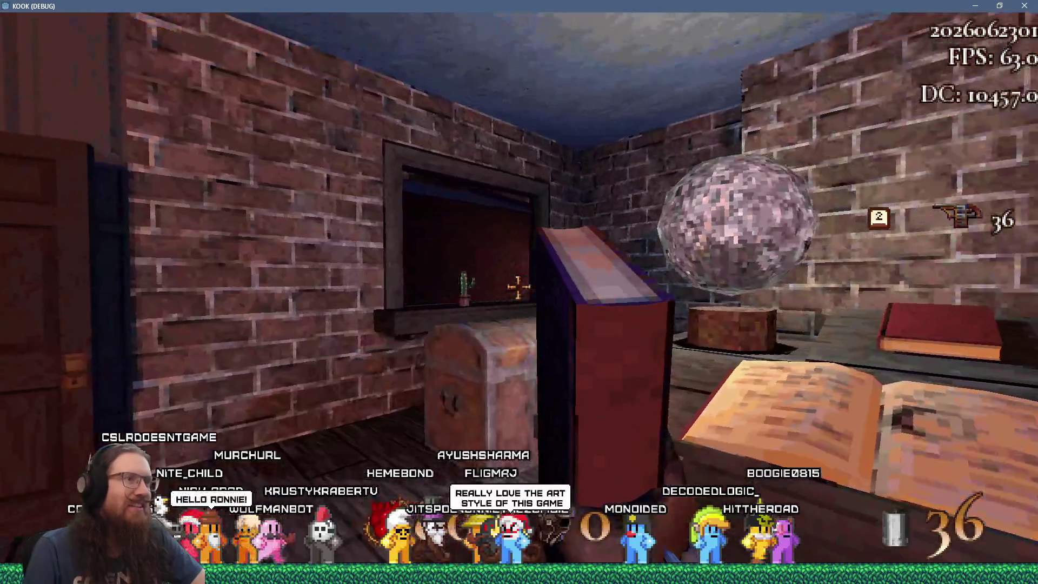
{"action": "key", "text": "Escape"}
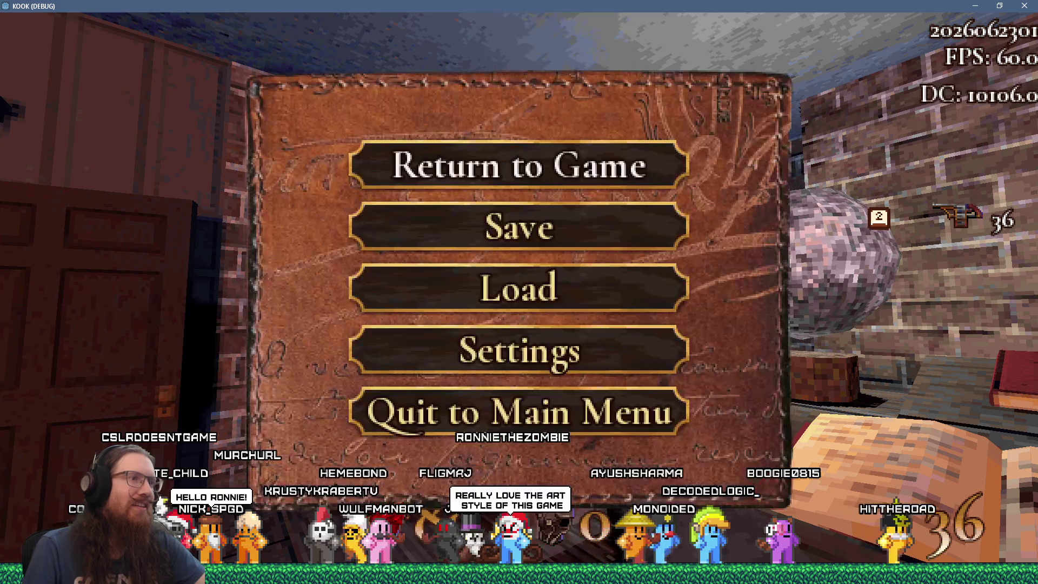
Step: Make a pause-menu save under a symbol-filled name starting with $$@#@
{"action": "left_click", "coordinate": [531, 242]}
{"action": "left_click", "coordinate": [501, 279]}
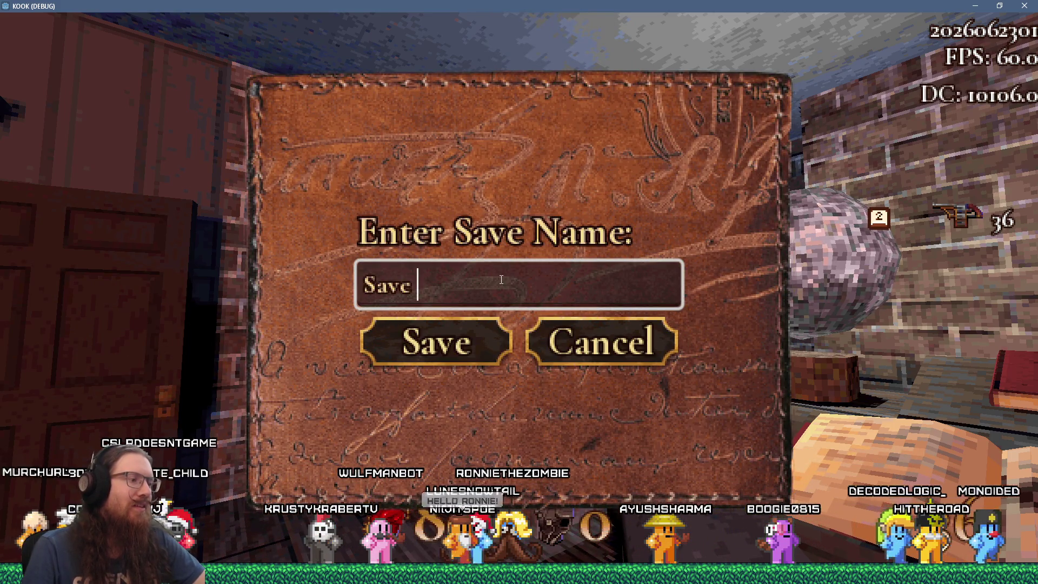
{"action": "type", "text": "$$@#@$^%#^#@%"}
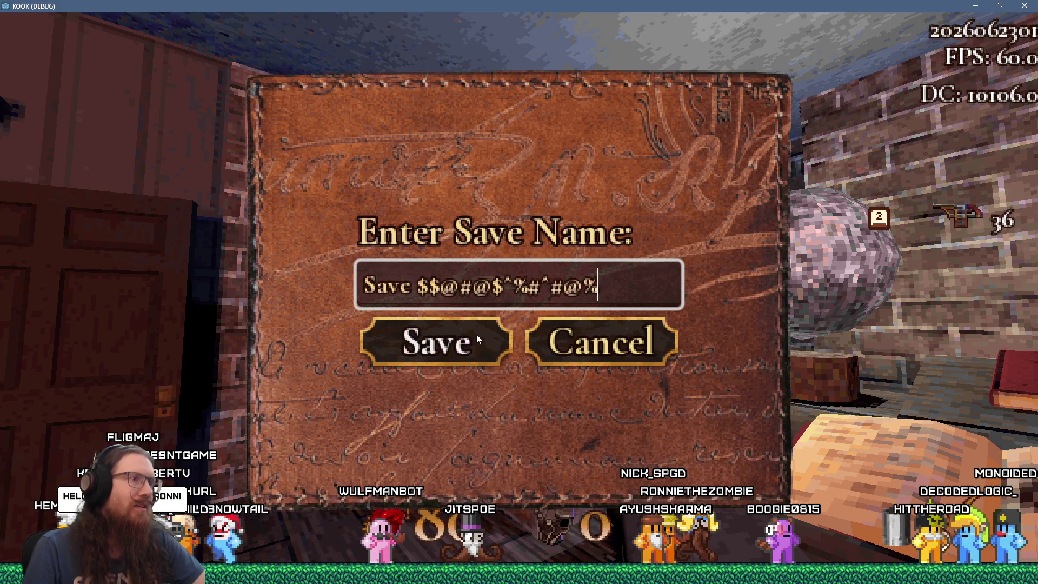
{"action": "left_click", "coordinate": [478, 339]}
Step: Check the save in the console log, then open the Load list, triggering the debugger error
{"action": "key", "text": "grave"}
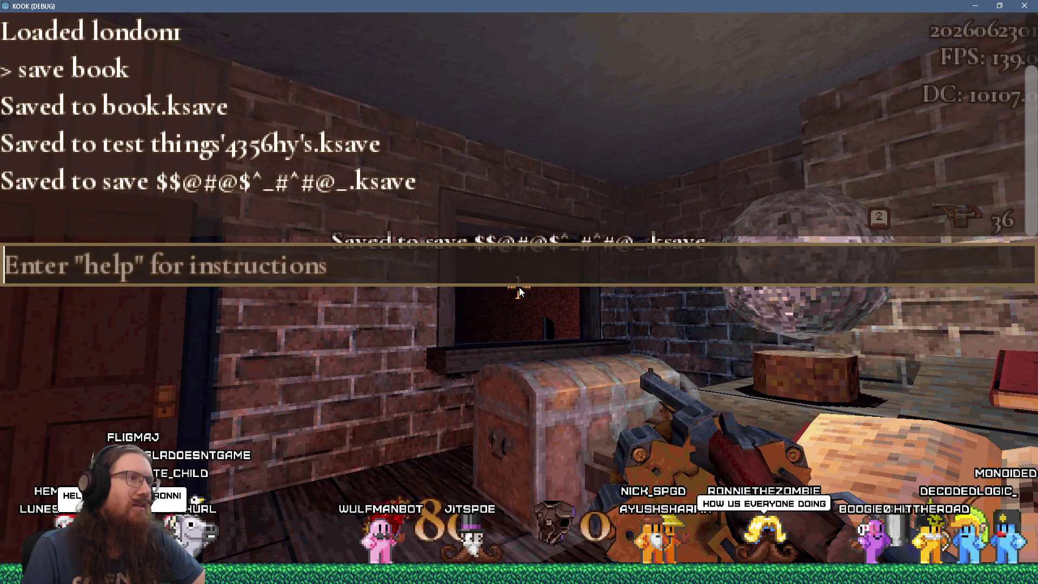
{"action": "key", "text": "grave"}
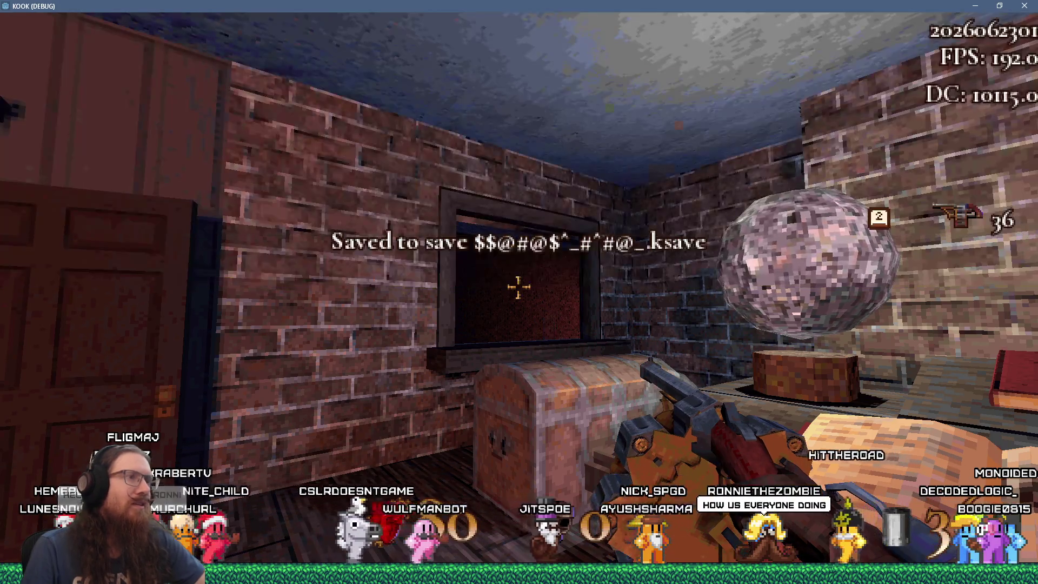
{"action": "key", "text": "Escape"}
{"action": "left_click", "coordinate": [527, 300]}
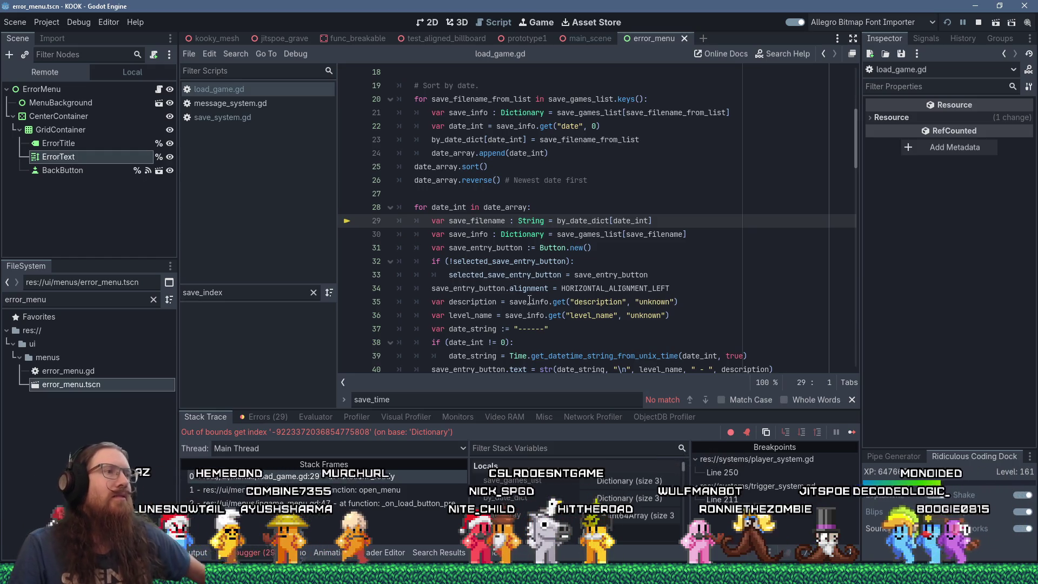
{"action": "mouse_move", "coordinate": [528, 299]}
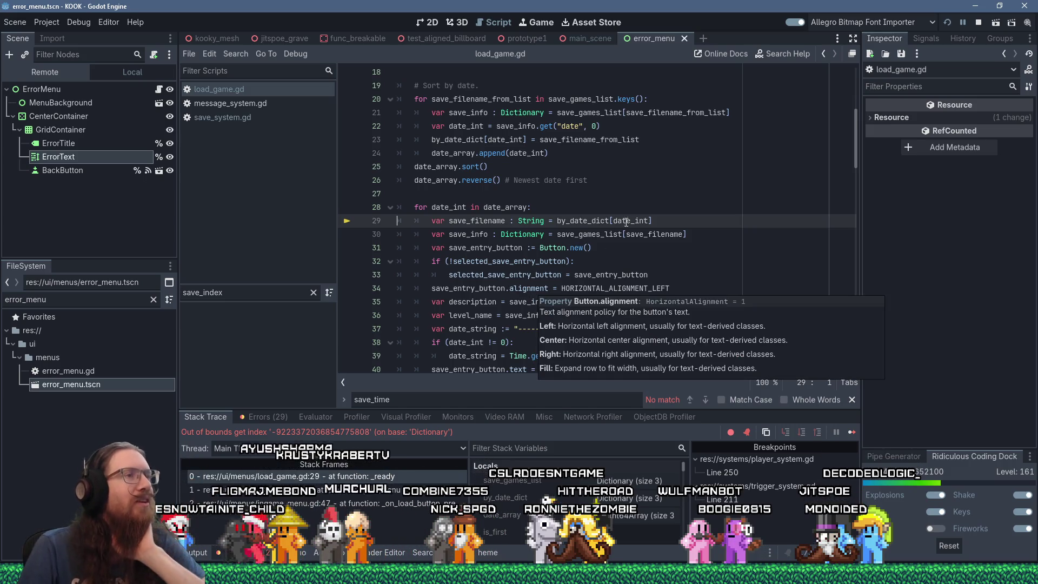
{"action": "mouse_move", "coordinate": [632, 217]}
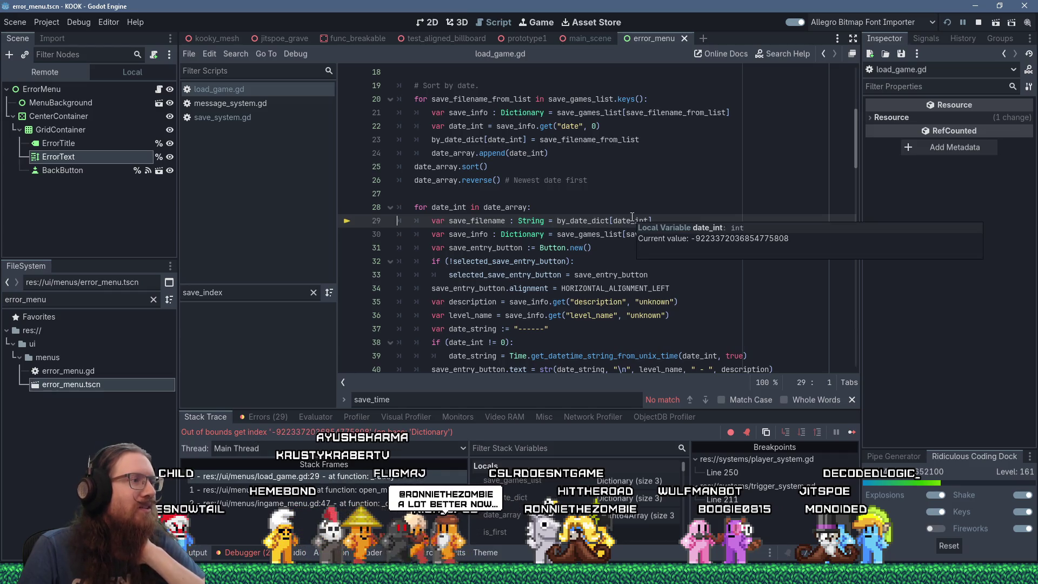
{"action": "left_click", "coordinate": [618, 274]}
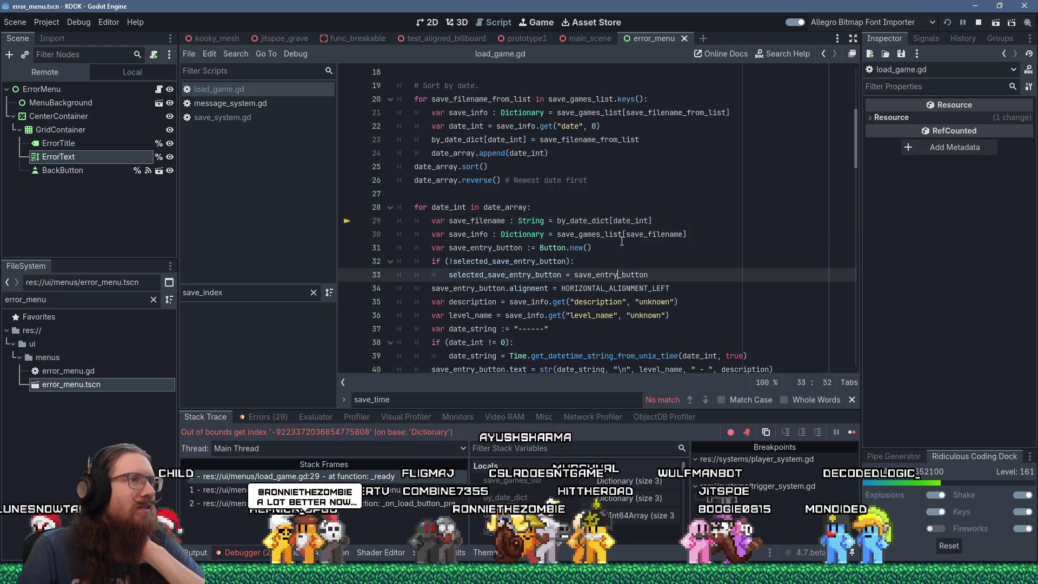
{"action": "mouse_move", "coordinate": [626, 220]}
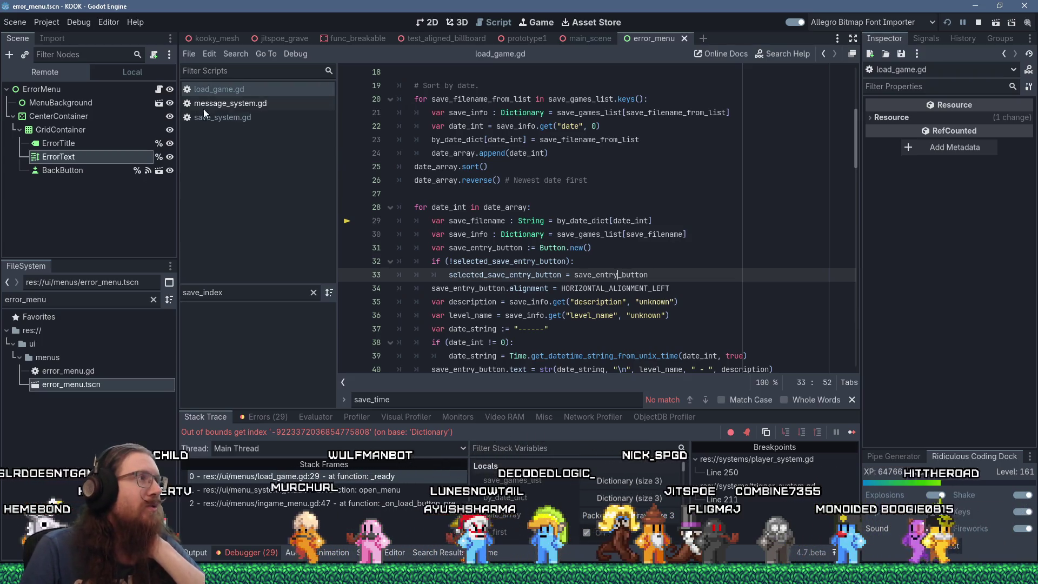
{"action": "left_click", "coordinate": [484, 179]}
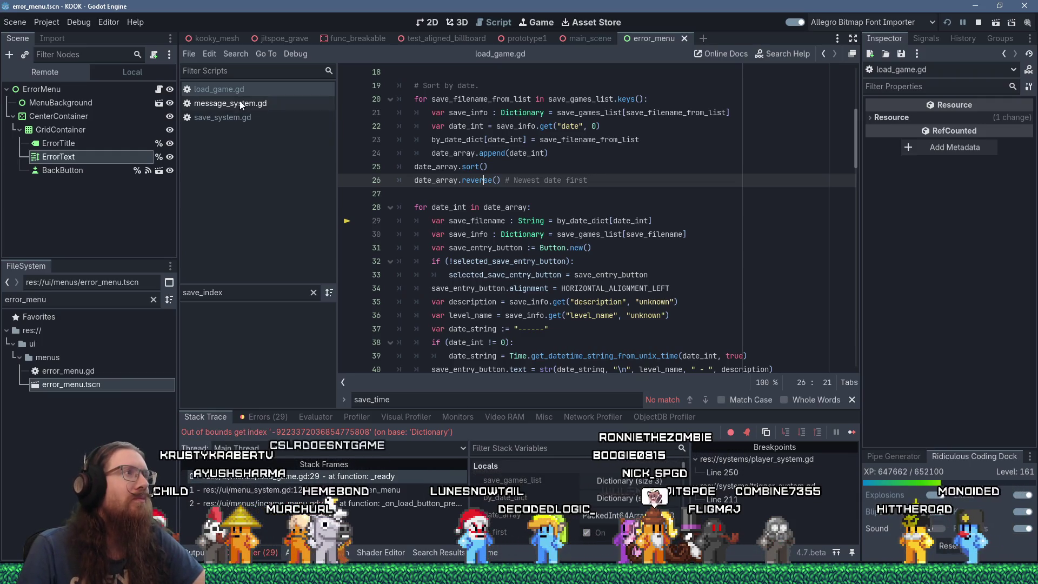
Step: Search load_game.gd for "date" and go to line 39 where the date string is built
{"action": "left_click", "coordinate": [530, 153]}
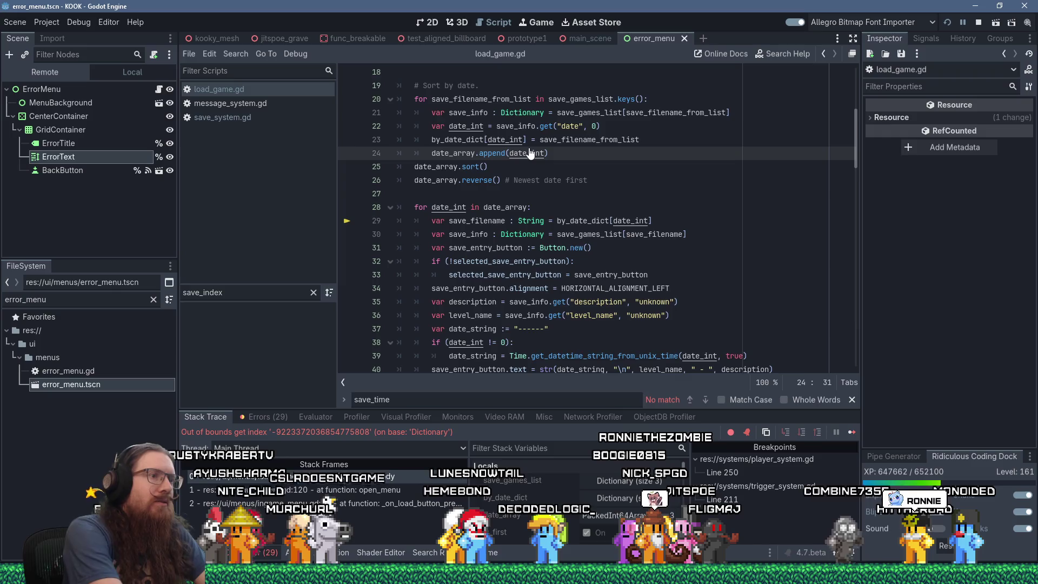
{"action": "key", "text": "ctrl+f"}
{"action": "type", "text": "\"date\""}
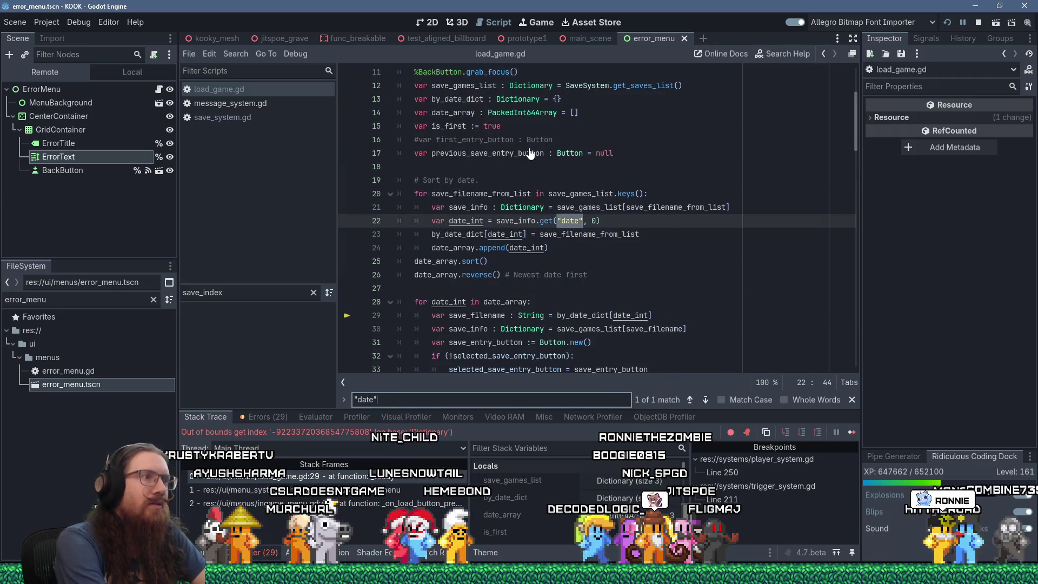
{"action": "left_click", "coordinate": [625, 229]}
{"action": "key", "text": "F3"}
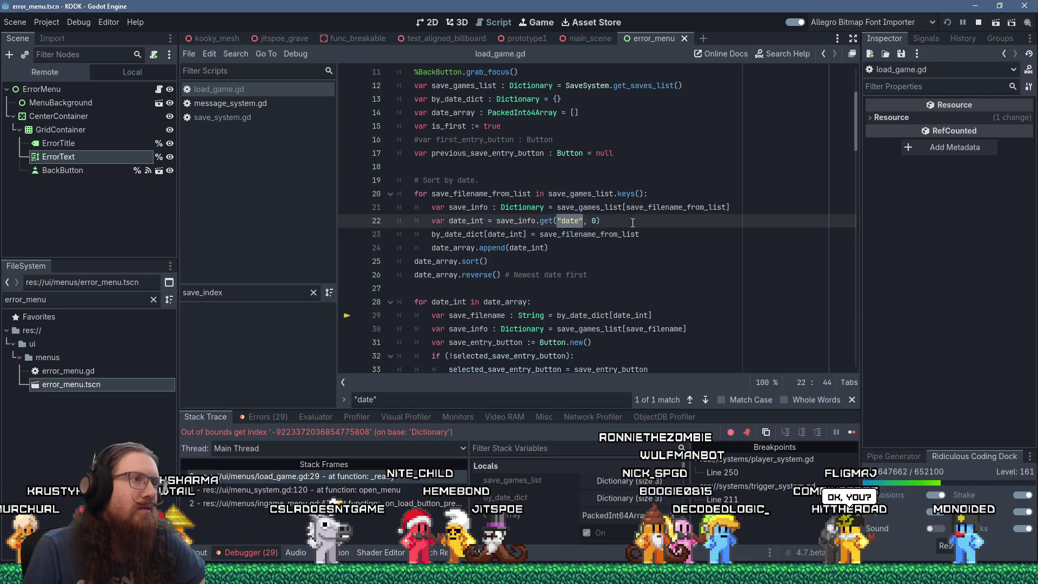
{"action": "scroll", "coordinate": [632, 222], "scroll_direction": "up", "scroll_amount": 2}
{"action": "scroll", "coordinate": [632, 222], "scroll_direction": "down", "scroll_amount": 8}
{"action": "left_click", "coordinate": [633, 222]}
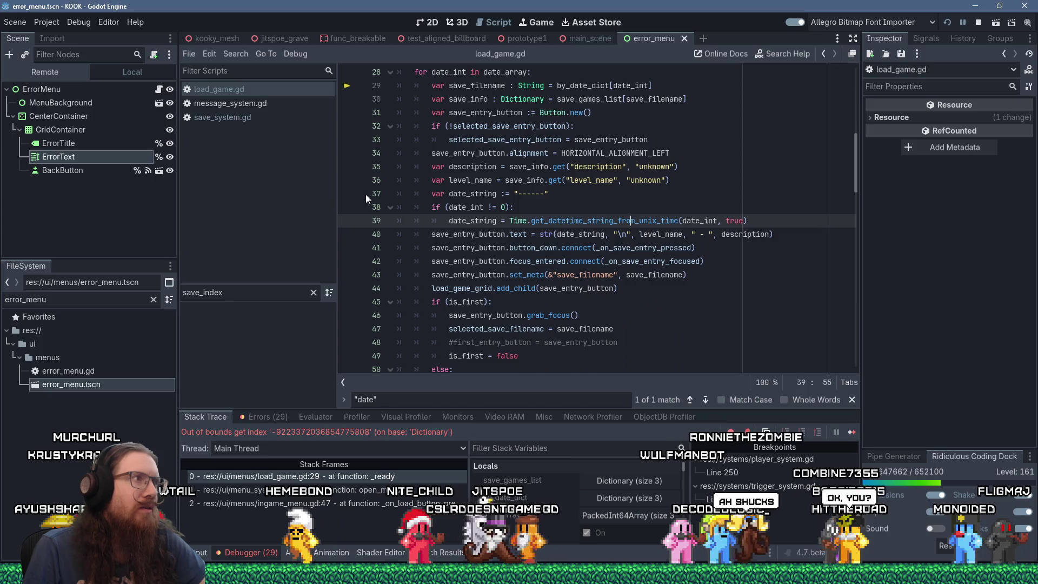
Step: Step through the "date" matches in save_system.gd to the read on line 927
{"action": "left_click", "coordinate": [261, 119]}
{"action": "left_click", "coordinate": [615, 180]}
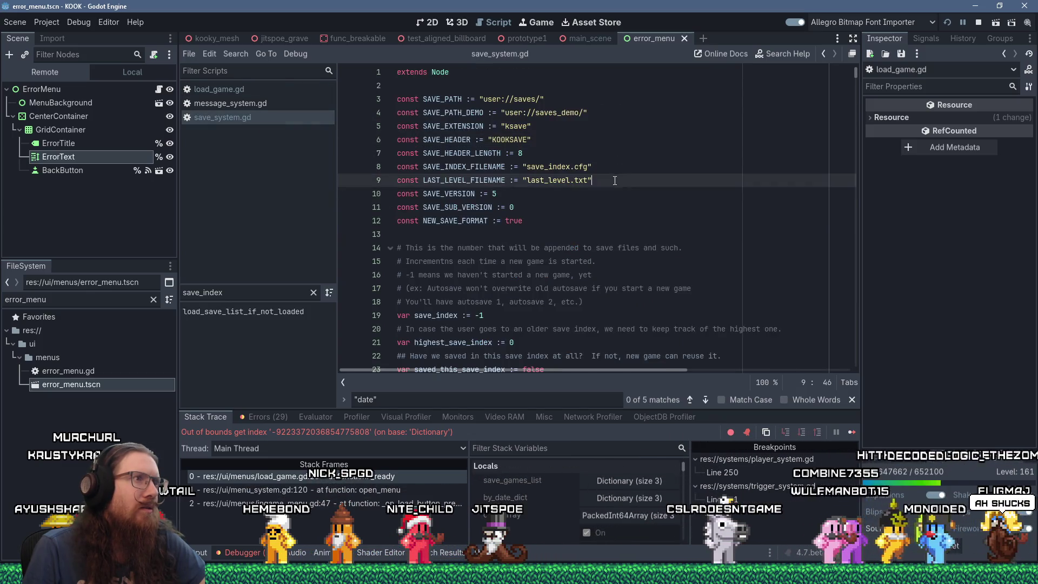
{"action": "key", "text": "F3"}
{"action": "key", "text": "F3"}
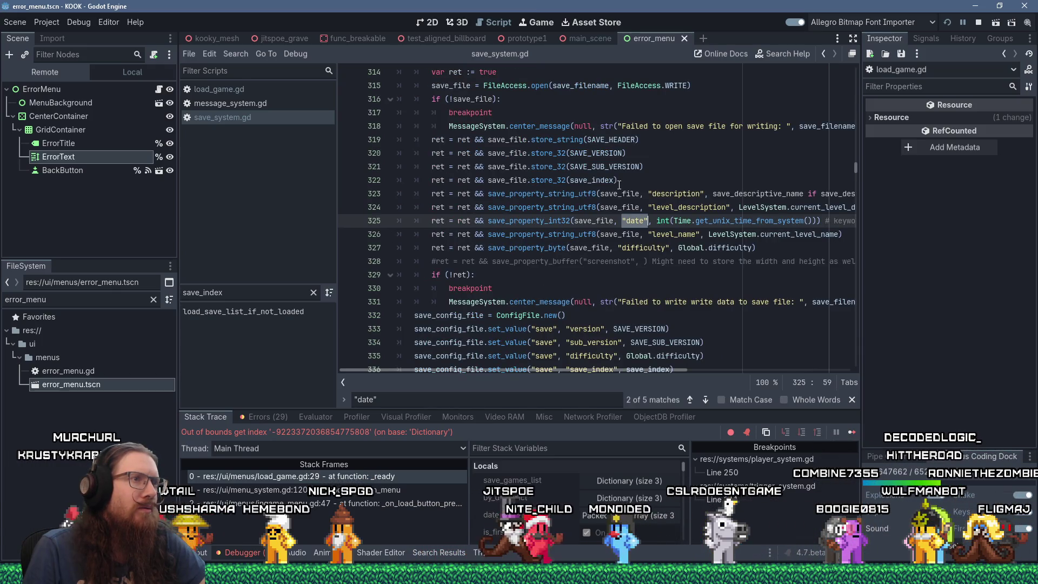
{"action": "key", "text": "F3"}
{"action": "key", "text": "F3"}
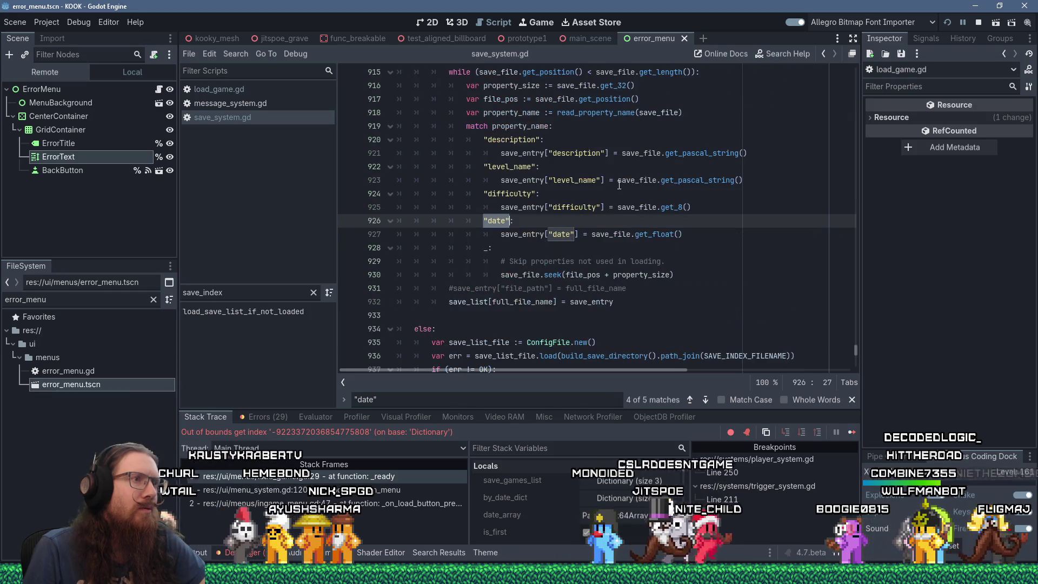
Step: Change the date read from get_float() to get_32(), save, and relaunch the game
{"action": "double_click", "coordinate": [647, 234]}
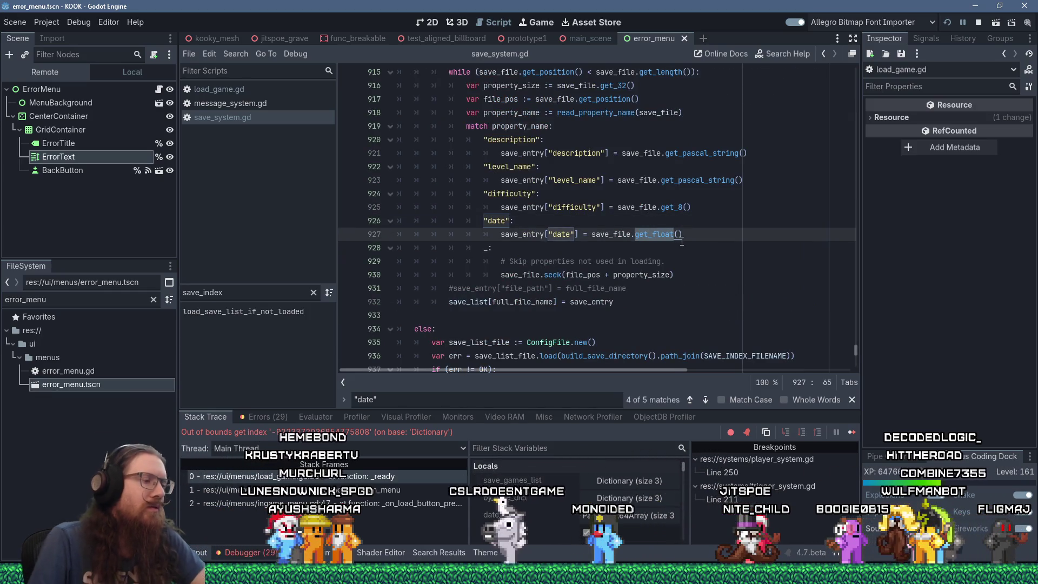
{"action": "key", "text": "BackSpace"}
{"action": "key", "text": "BackSpace"}
{"action": "key", "text": "BackSpace"}
{"action": "type", "text": "_32"}
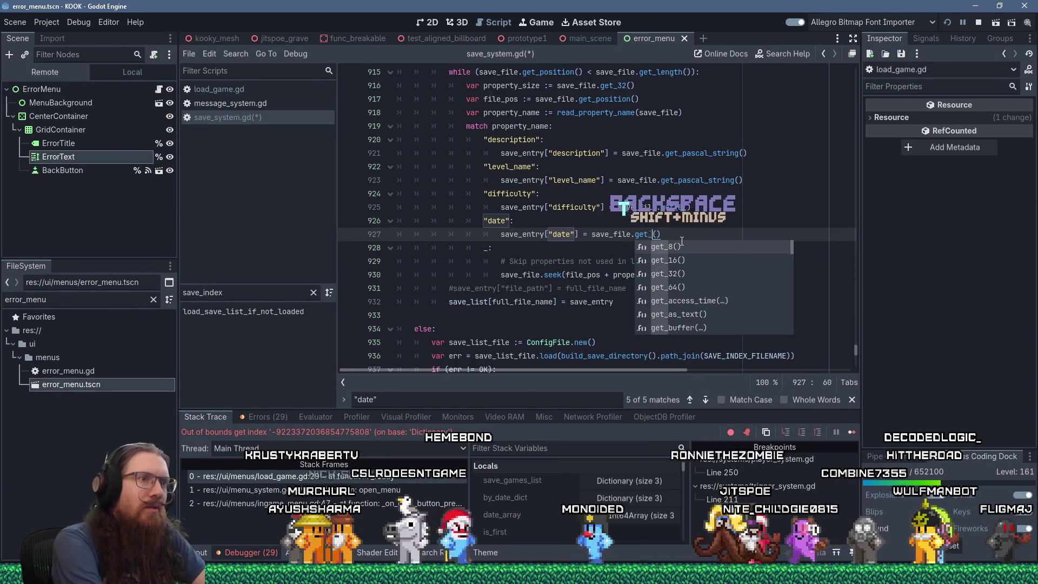
{"action": "key", "text": "ctrl+s"}
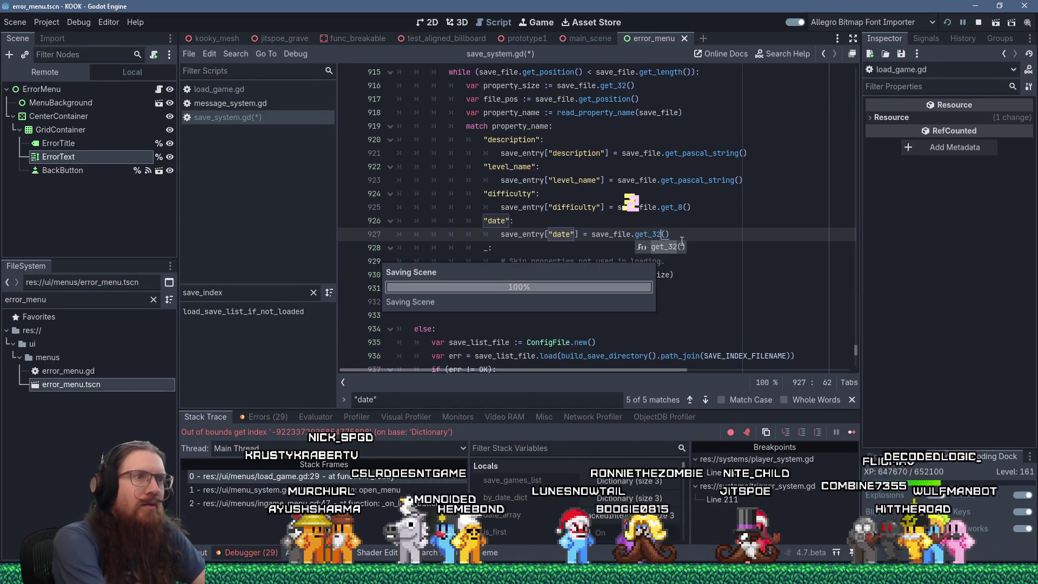
{"action": "left_click", "coordinate": [945, 23]}
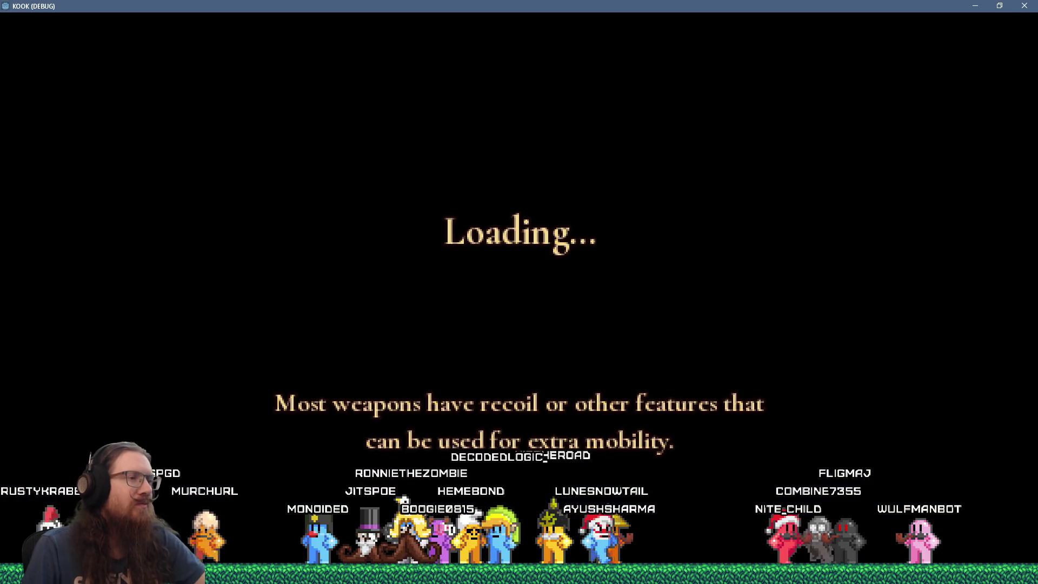
Step: Check the Load list shows three 2026-06-26 saves newest-first, then open the console
{"action": "key", "text": "Escape"}
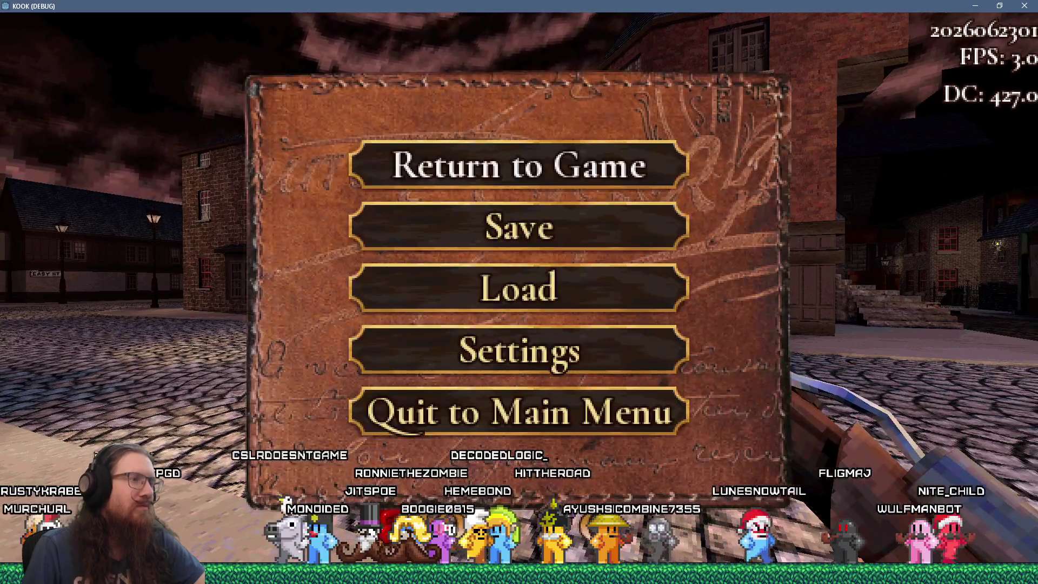
{"action": "left_click", "coordinate": [531, 301]}
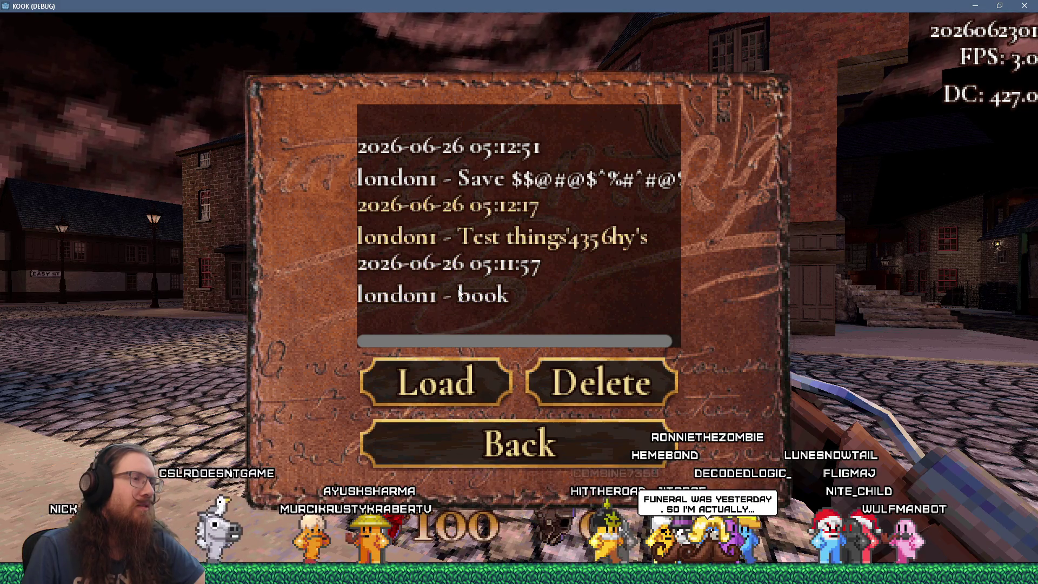
{"action": "key", "text": "Escape"}
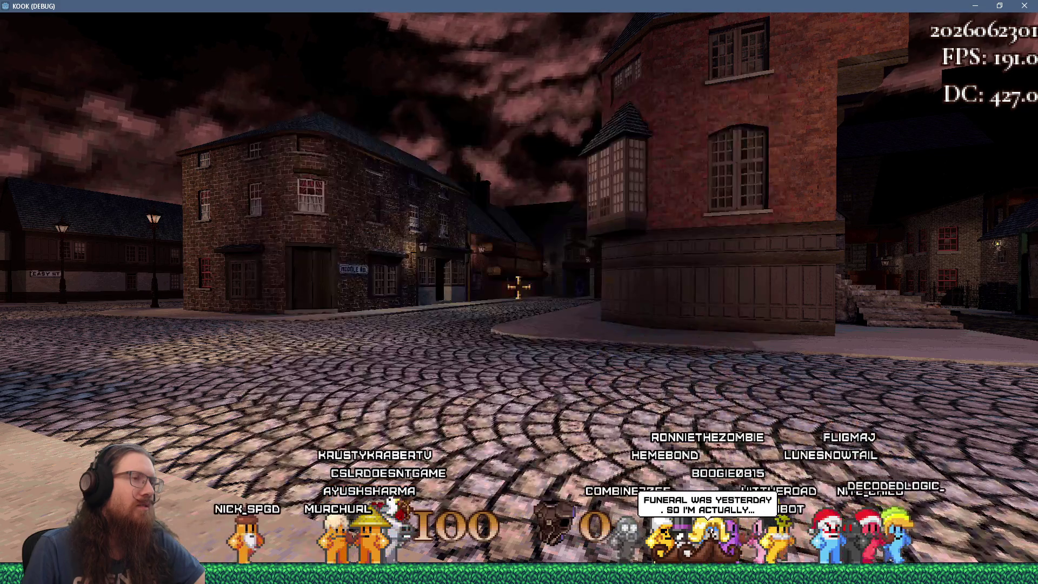
{"action": "key", "text": "grave"}
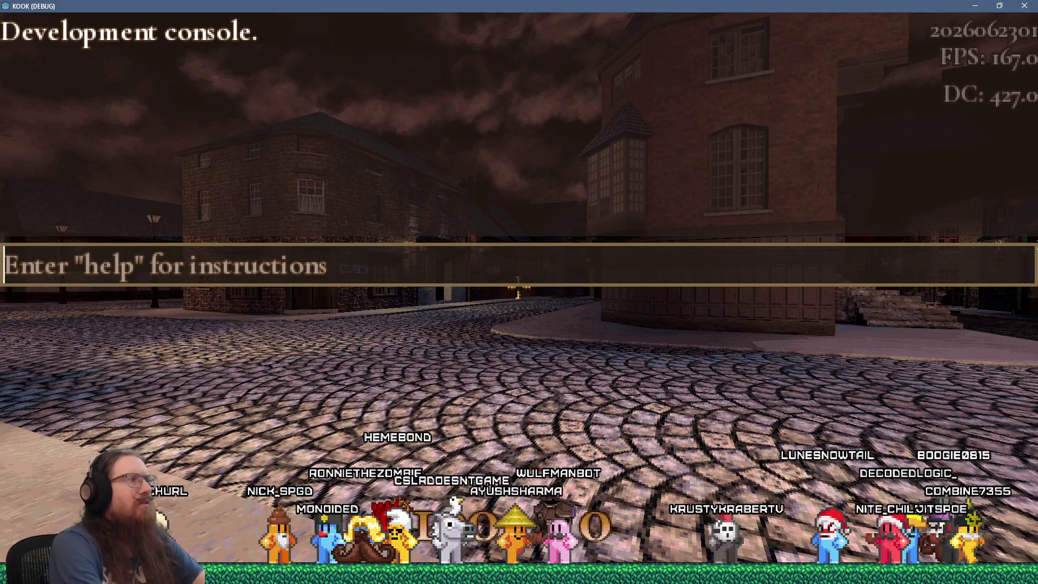
Step: Reload the london map with 'map london', then quit the game from the console
{"action": "type", "text": "map londoni"}
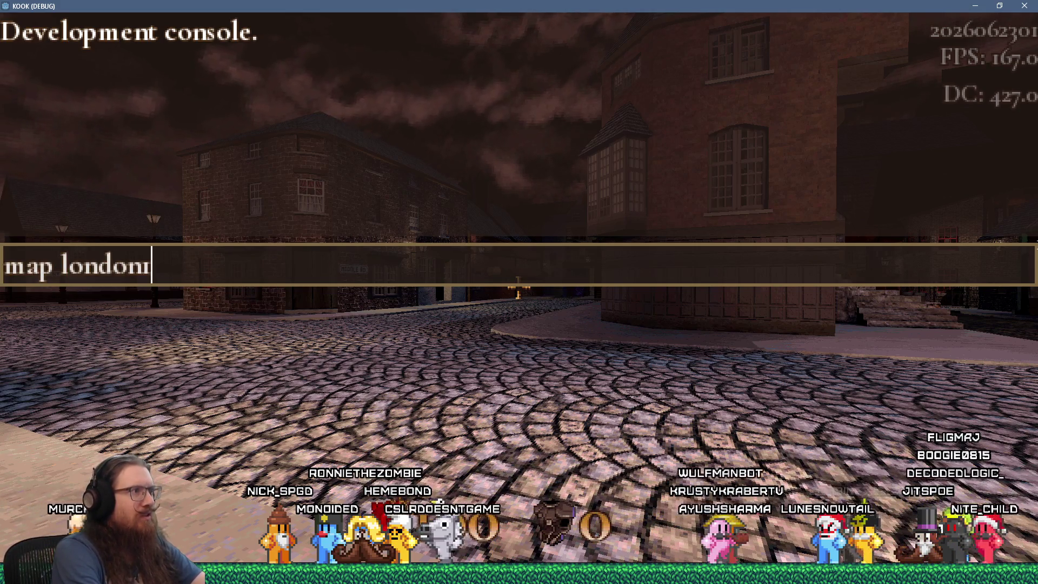
{"action": "key", "text": "Return"}
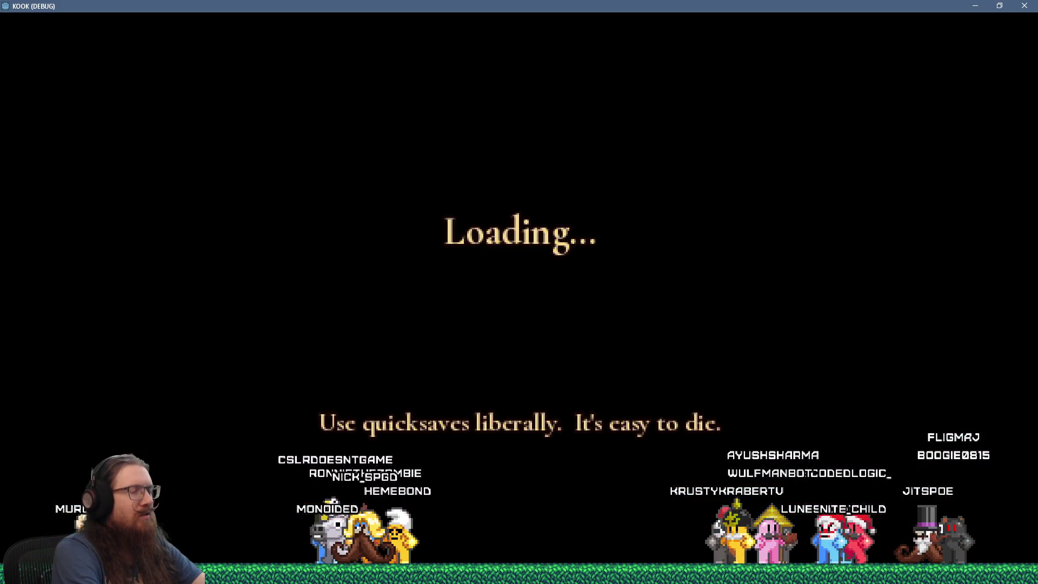
{"action": "key", "text": "grave"}
{"action": "type", "text": "quit"}
{"action": "key", "text": "Return"}
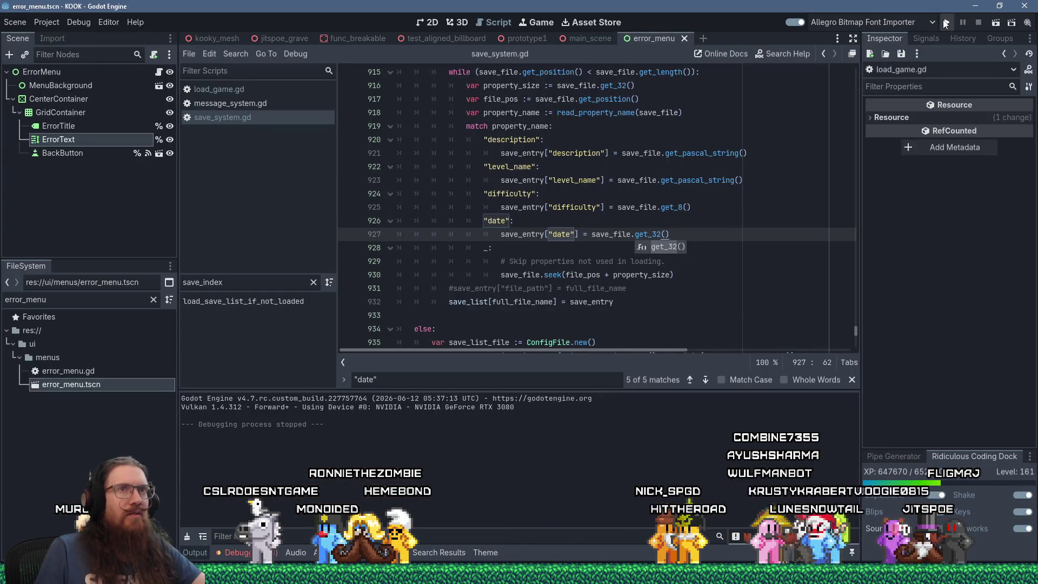
Step: Relaunch KOOK from Godot and type 'quit' into its development console
{"action": "left_click", "coordinate": [944, 21]}
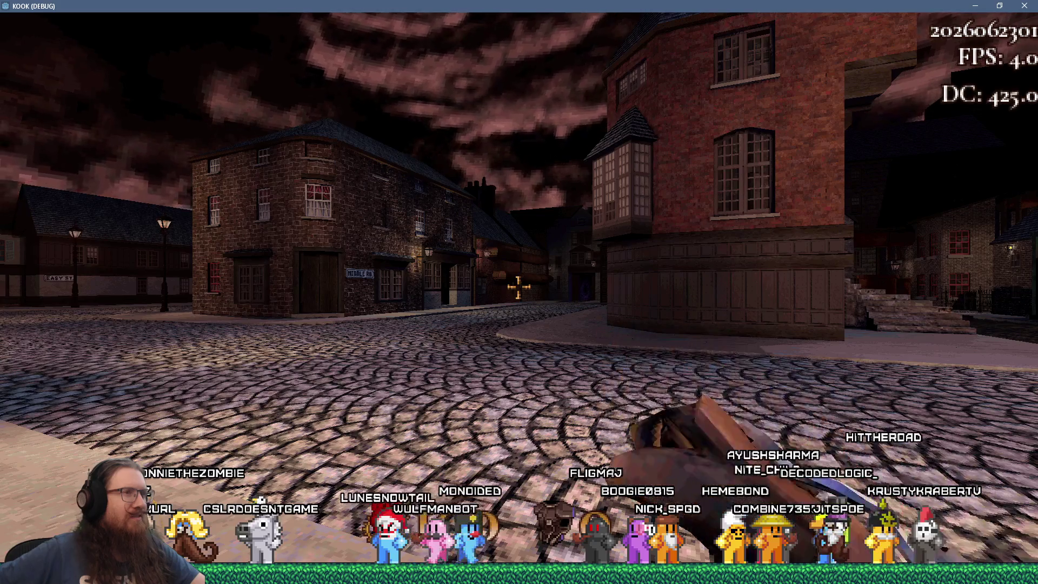
{"action": "key", "text": "grave"}
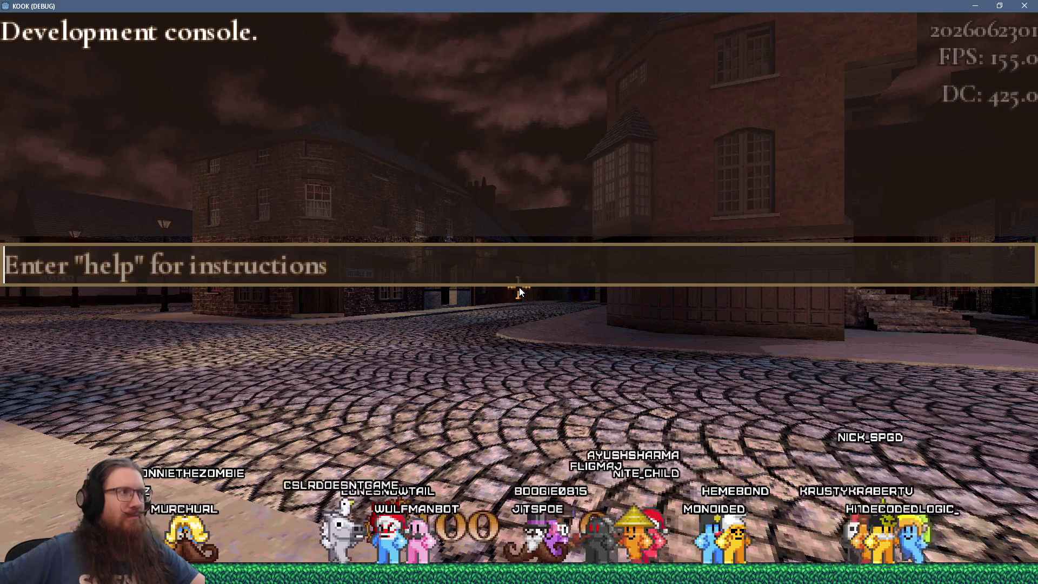
{"action": "type", "text": "quit"}
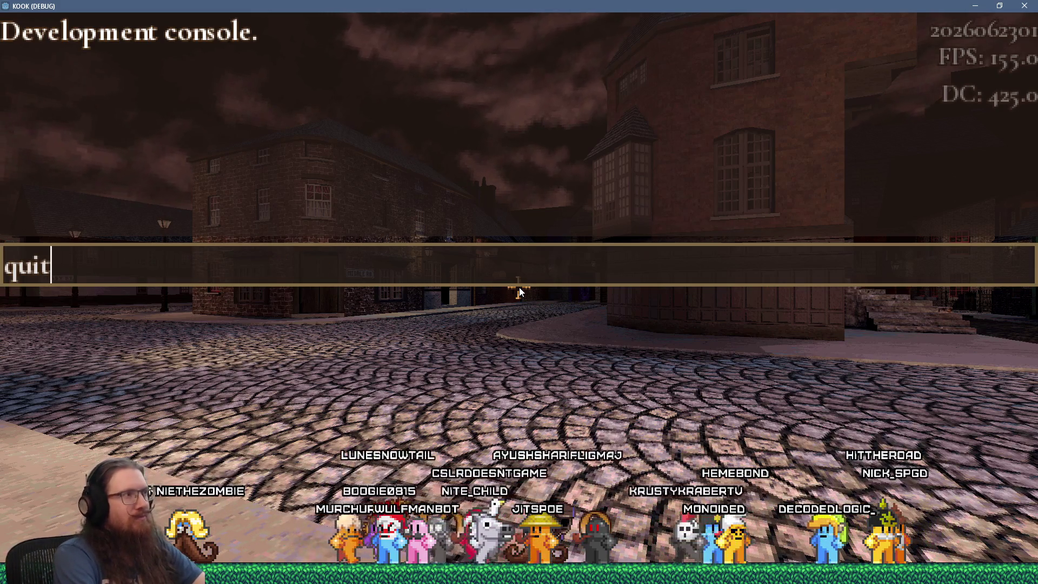
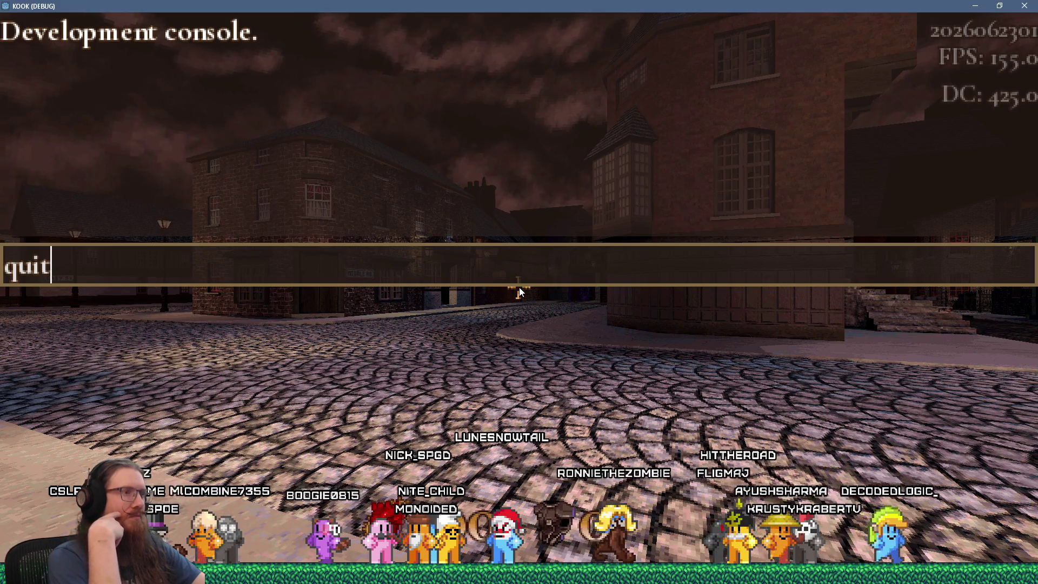
Step: Close the console and walk past the brick building around the corner onto Middle Rd
{"action": "key", "text": "Escape"}
{"action": "key", "text": "w"}
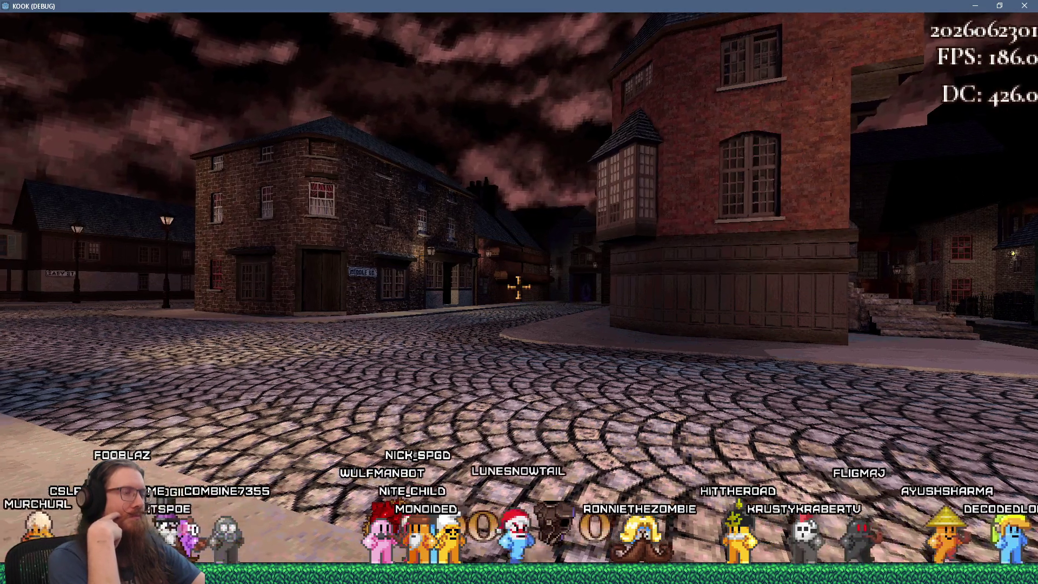
{"action": "key", "text": "w"}
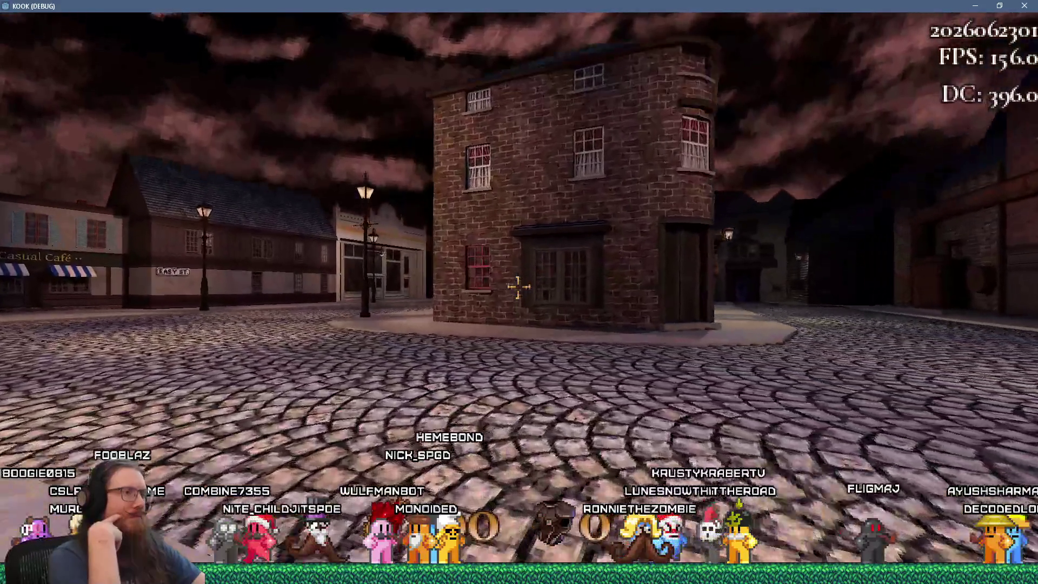
{"action": "key", "text": "w"}
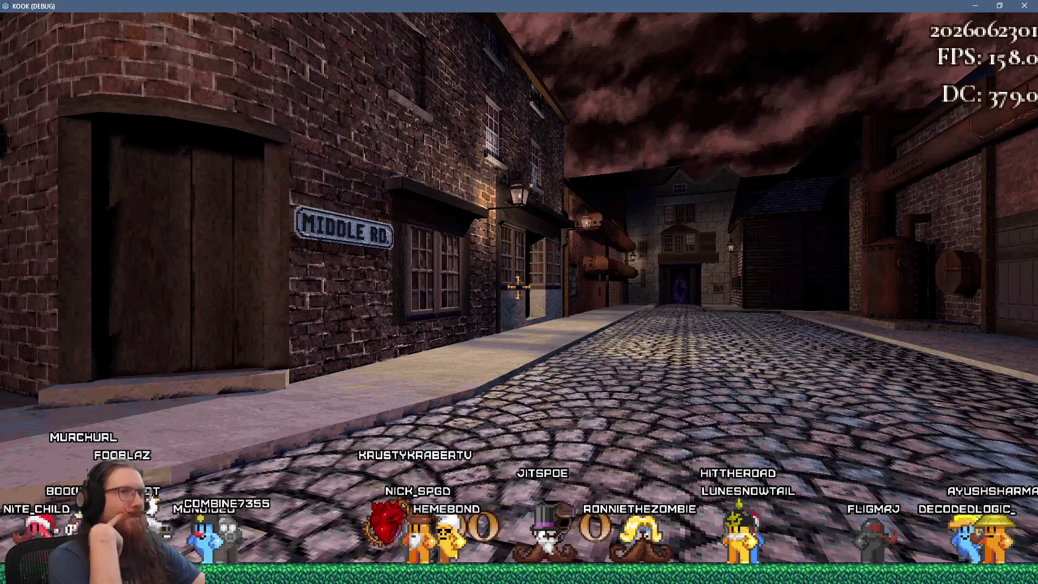
Step: Run 'map london1' and 'save start' in the console, then open the Load list from the pause menu
{"action": "key", "text": "grave"}
{"action": "type", "text": "quit"}
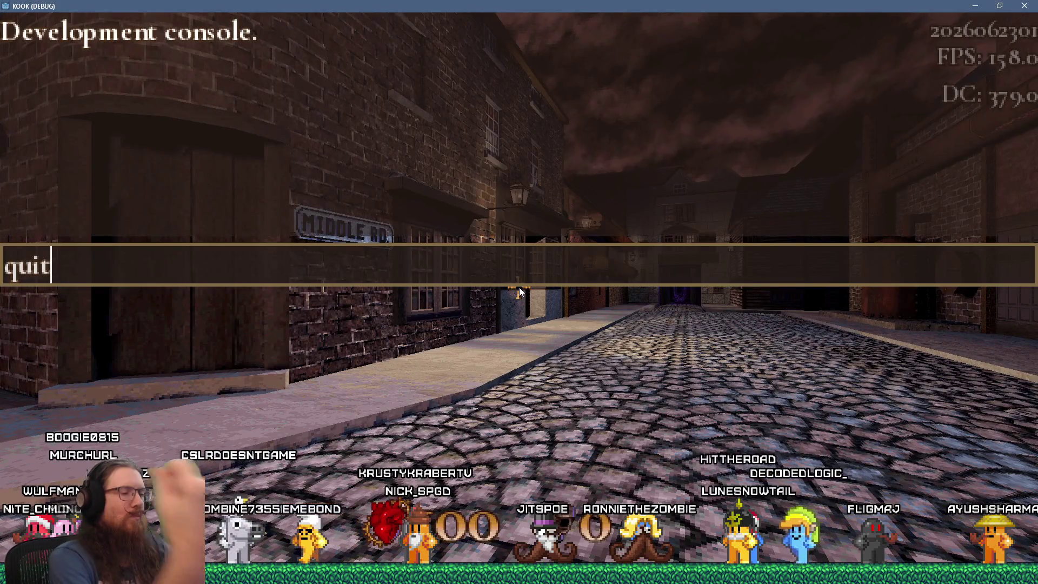
{"action": "key", "text": "BackSpace"}
{"action": "key", "text": "BackSpace"}
{"action": "key", "text": "BackSpace"}
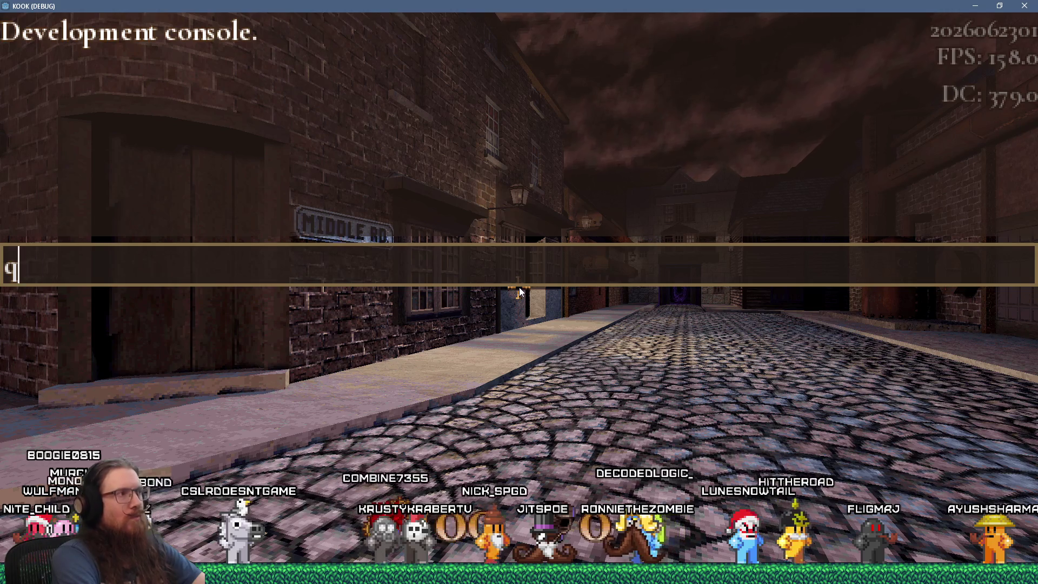
{"action": "type", "text": "map london"}
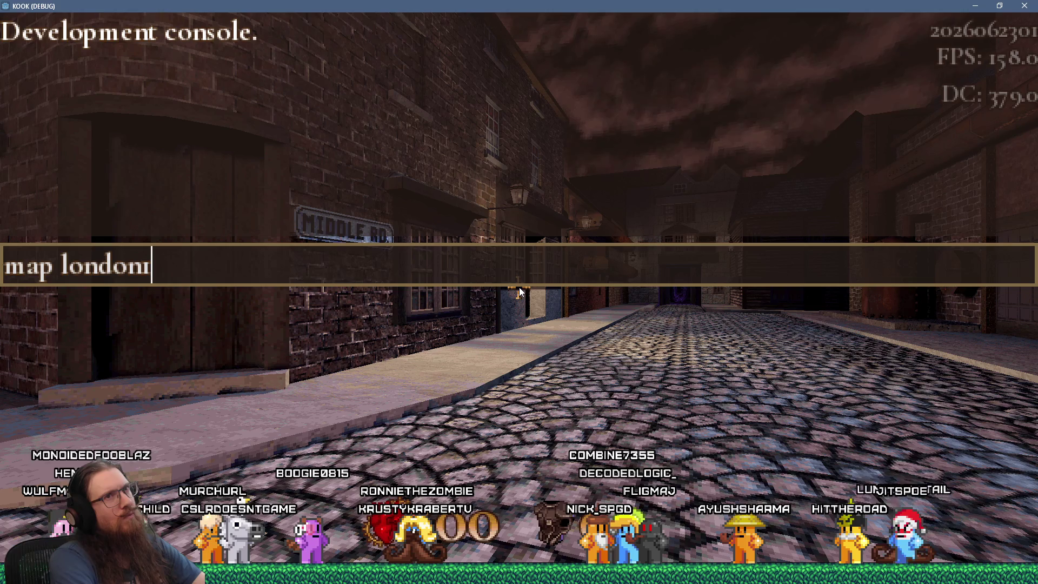
{"action": "key", "text": "Return"}
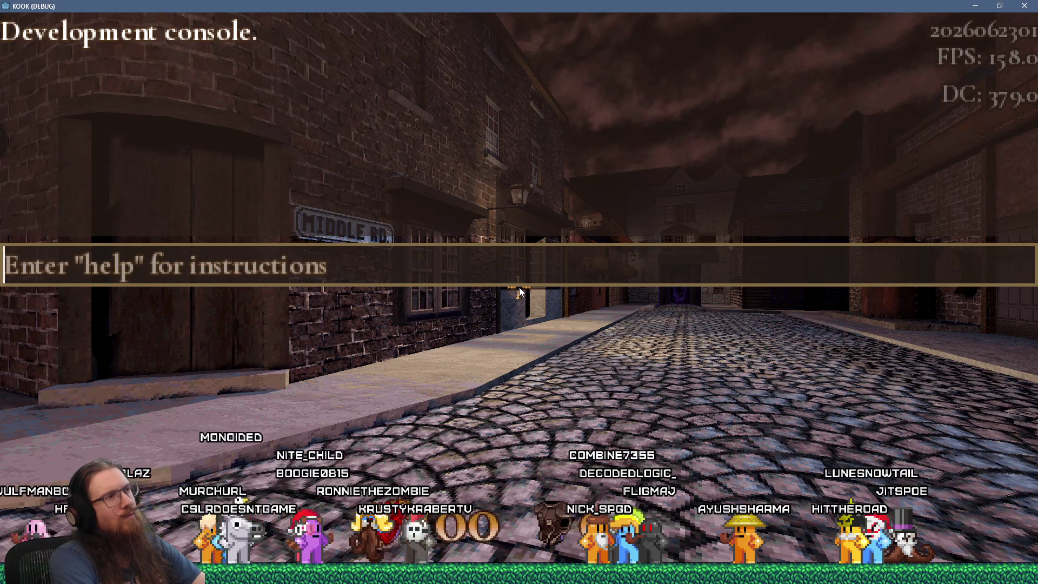
{"action": "type", "text": "sa"}
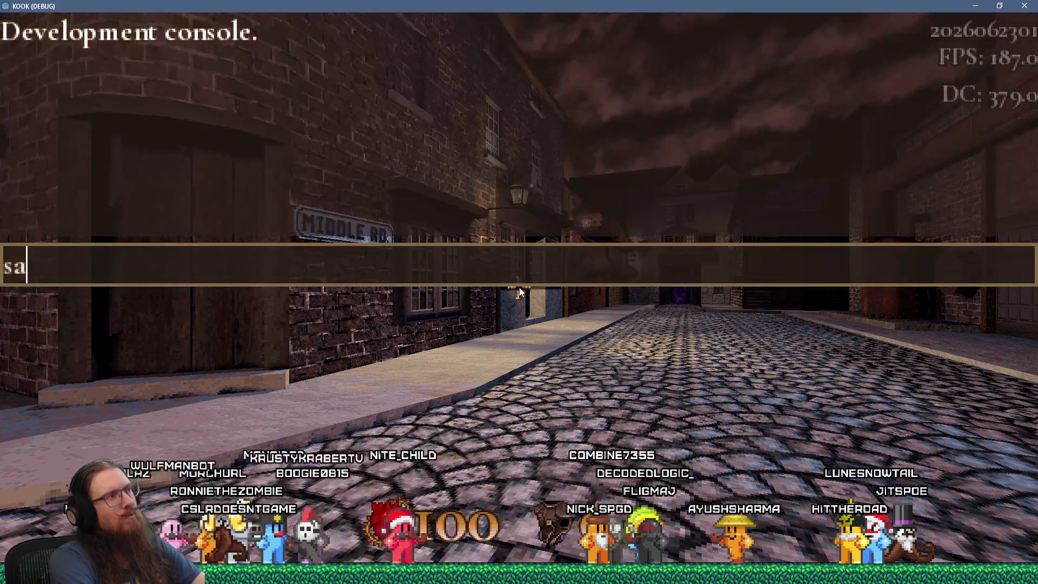
{"action": "type", "text": "ve start"}
{"action": "key", "text": "Return"}
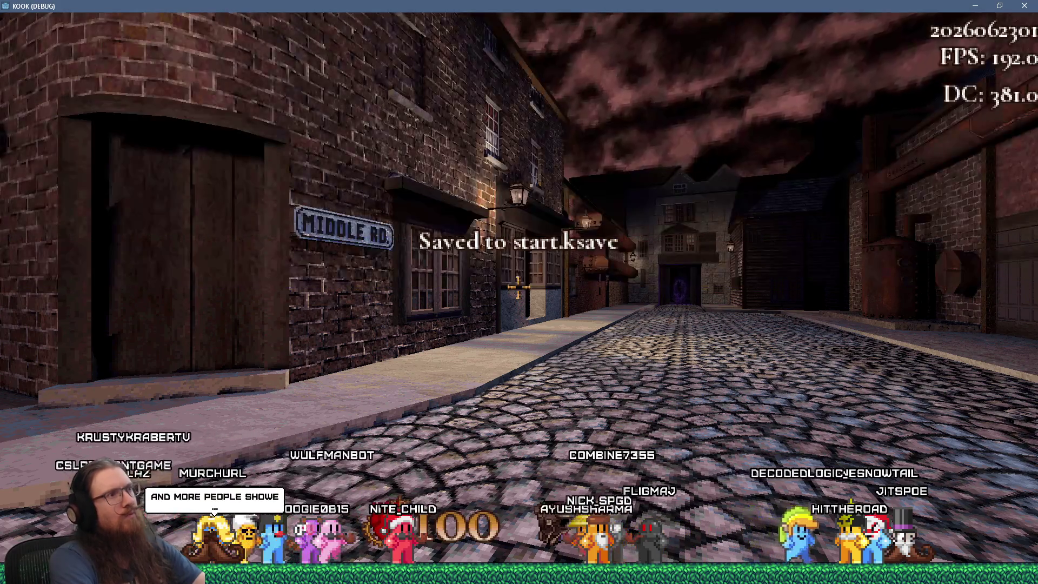
{"action": "key", "text": "Escape"}
{"action": "left_click", "coordinate": [512, 278]}
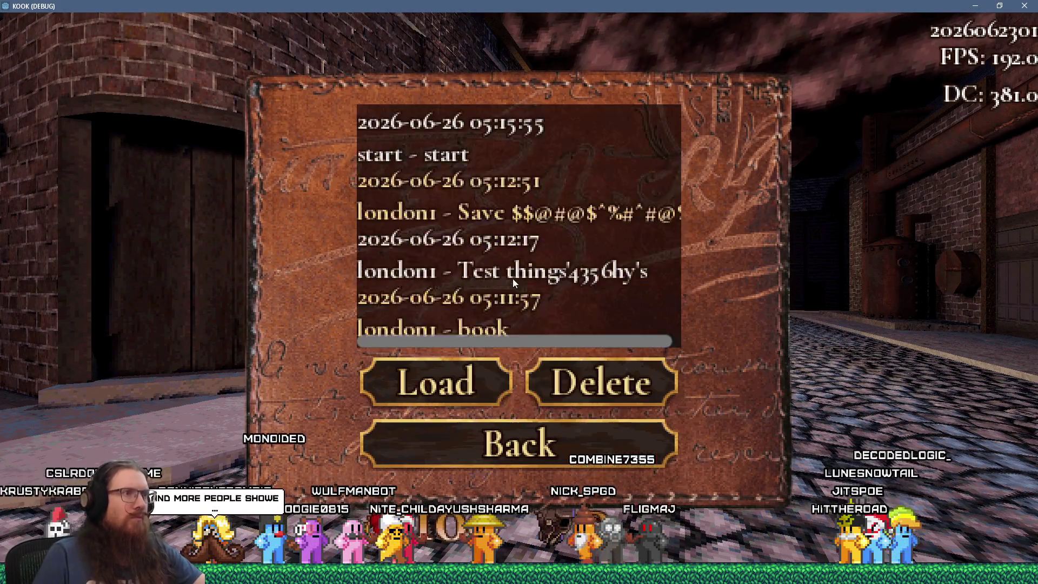
{"action": "scroll", "coordinate": [549, 272], "scroll_direction": "right", "scroll_amount": 1}
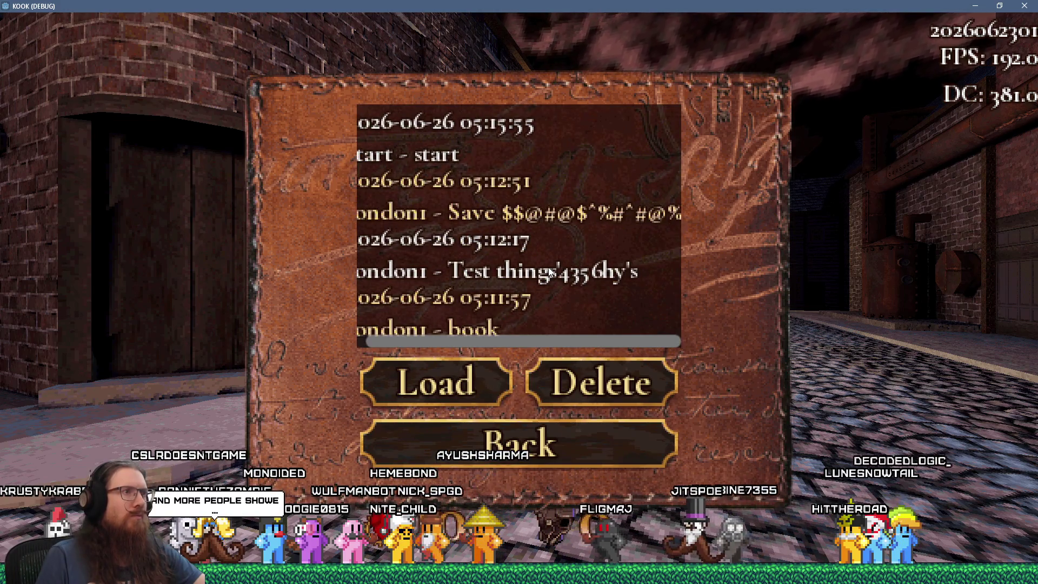
{"action": "scroll", "coordinate": [549, 272], "scroll_direction": "left", "scroll_amount": 1}
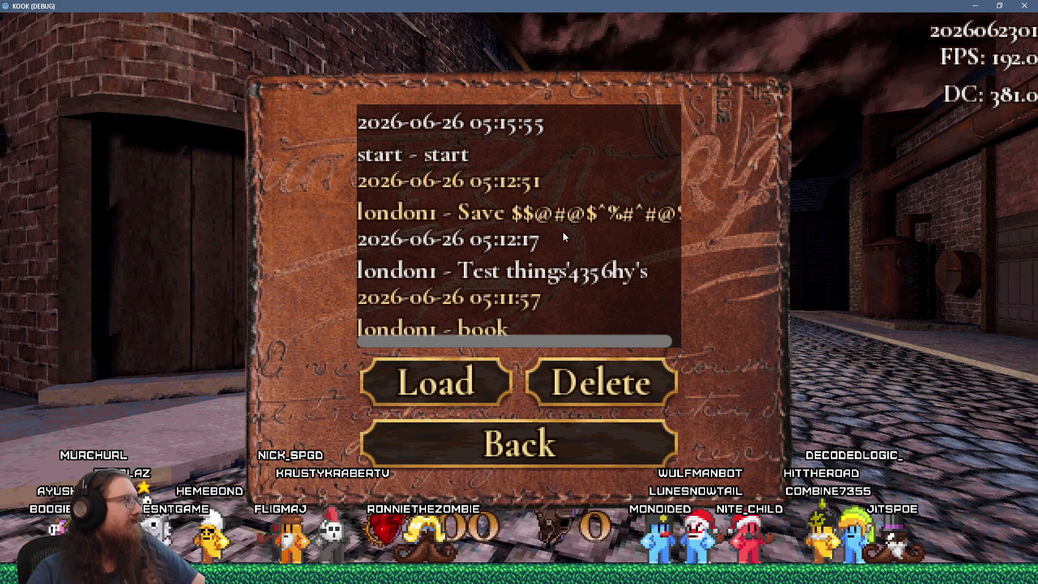
{"action": "scroll", "coordinate": [562, 238], "scroll_direction": "right", "scroll_amount": 2}
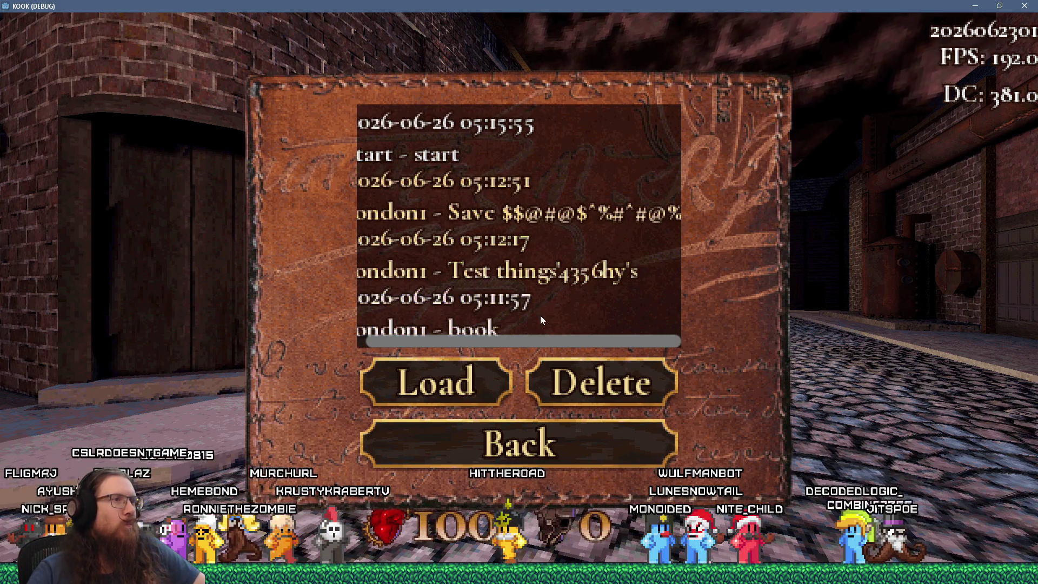
{"action": "mouse_move", "coordinate": [543, 333]}
{"action": "left_mouse_down"}
{"action": "mouse_move", "coordinate": [553, 339]}
{"action": "mouse_move", "coordinate": [498, 332]}
{"action": "left_mouse_up"}
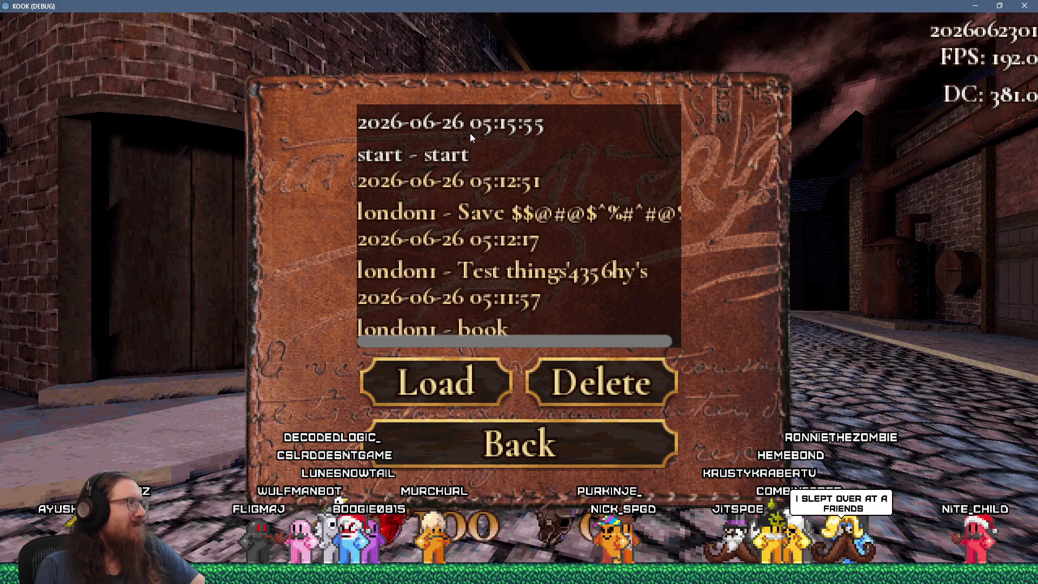
Step: Run 'quit' in the development console to close the KOOK game window
{"action": "key", "text": "grave"}
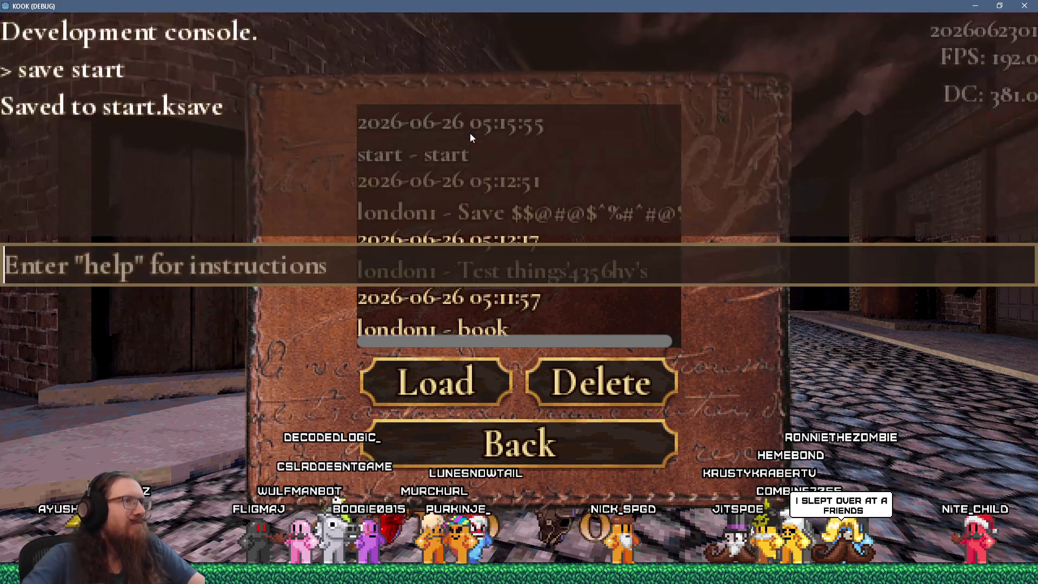
{"action": "type", "text": "quit"}
{"action": "key", "text": "Return"}
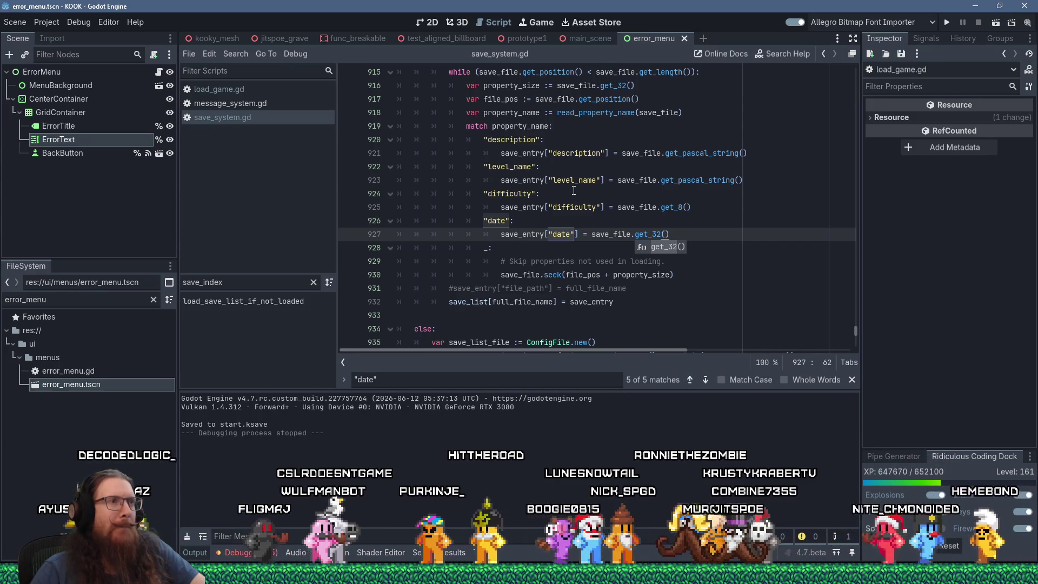
{"action": "scroll", "coordinate": [573, 190], "scroll_direction": "up", "scroll_amount": 2}
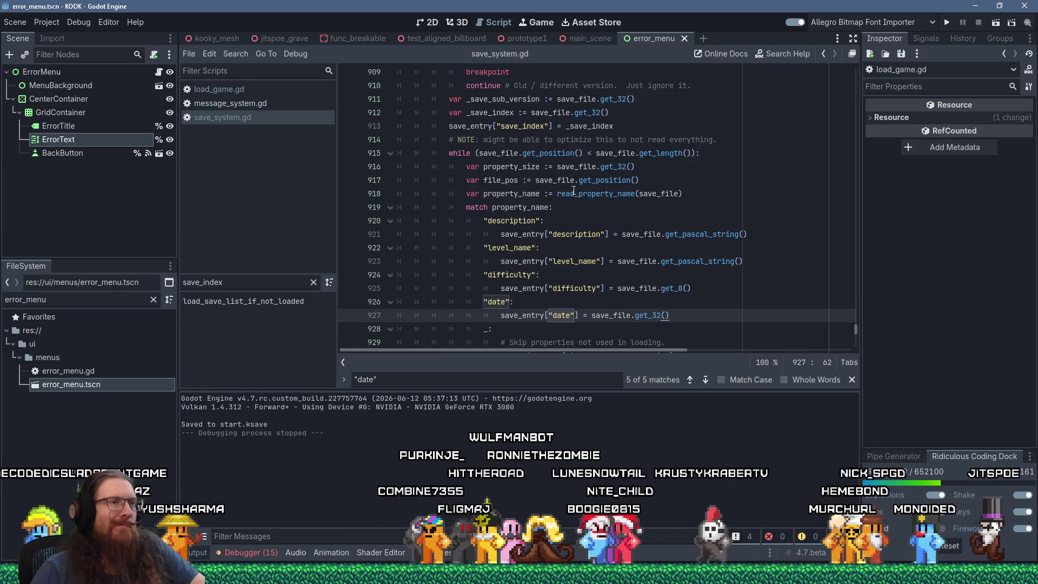
{"action": "scroll", "coordinate": [573, 190], "scroll_direction": "up", "scroll_amount": 1}
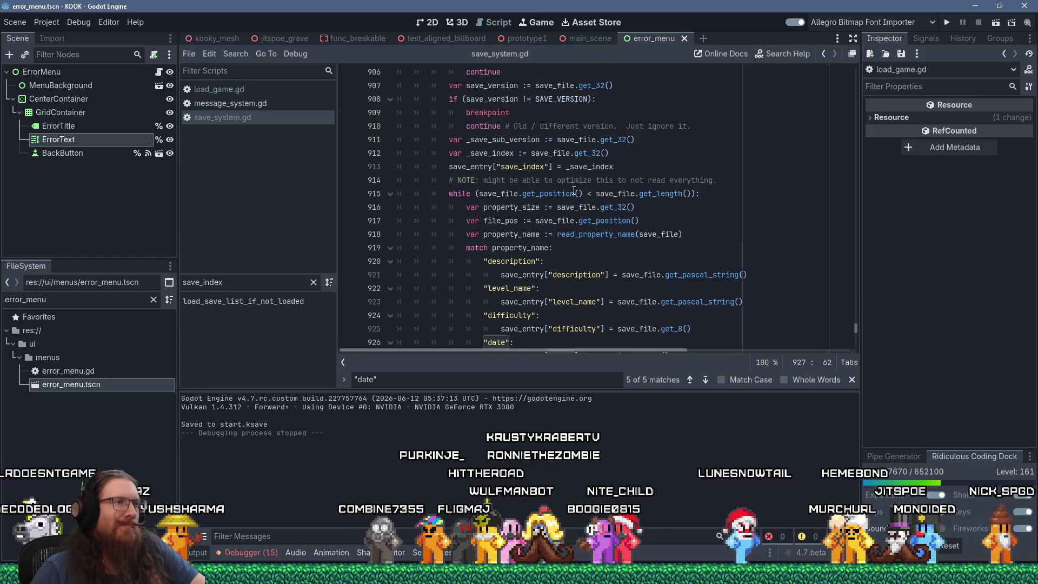
{"action": "scroll", "coordinate": [574, 190], "scroll_direction": "down", "scroll_amount": 3}
{"action": "left_click", "coordinate": [638, 163]}
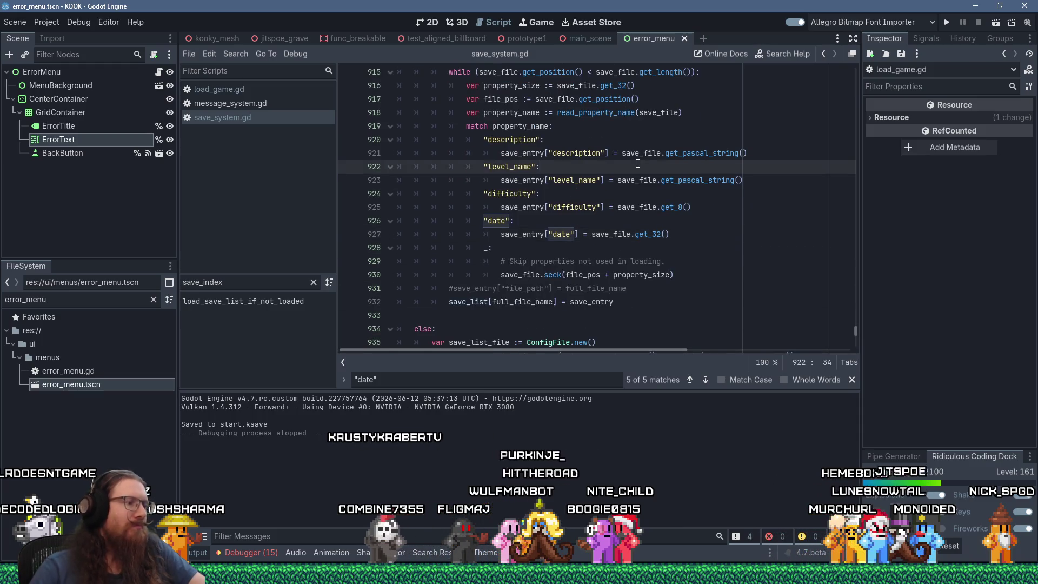
{"action": "type", "text": "dat"}
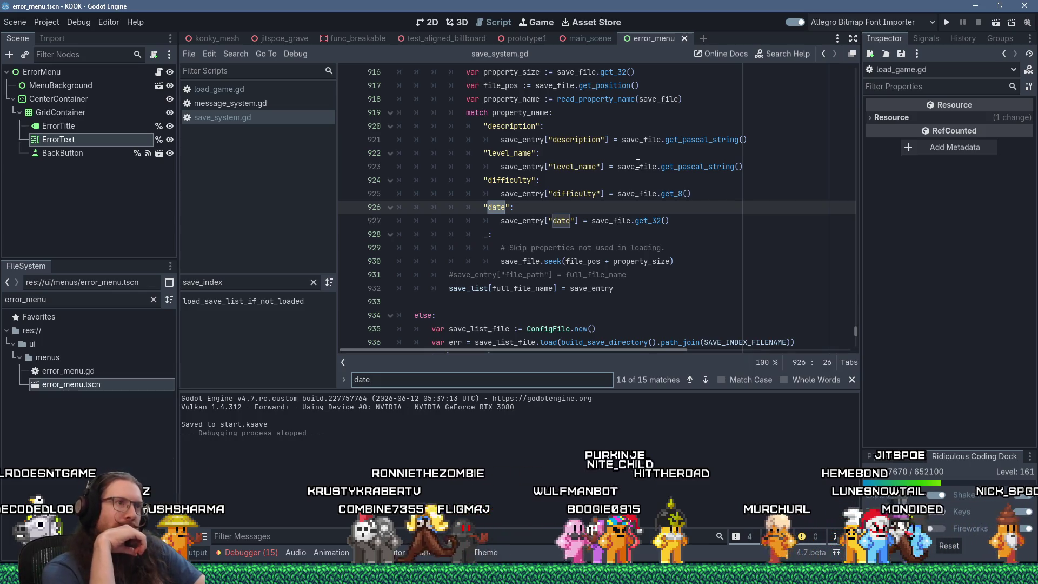
{"action": "key", "text": "Return"}
{"action": "key", "text": "Return"}
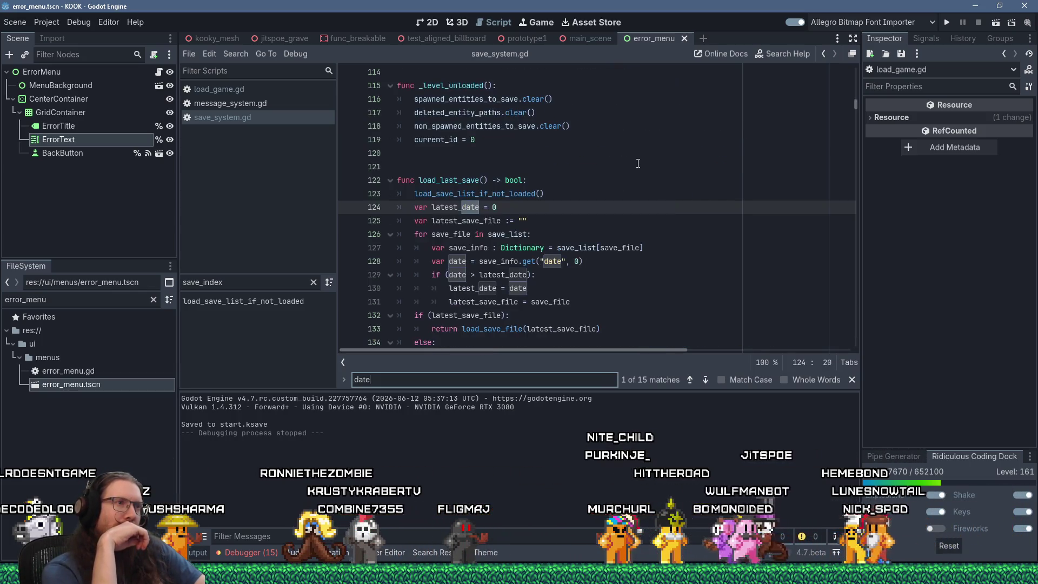
{"action": "key", "text": "Return"}
{"action": "key", "text": "Return"}
{"action": "key", "text": "Return"}
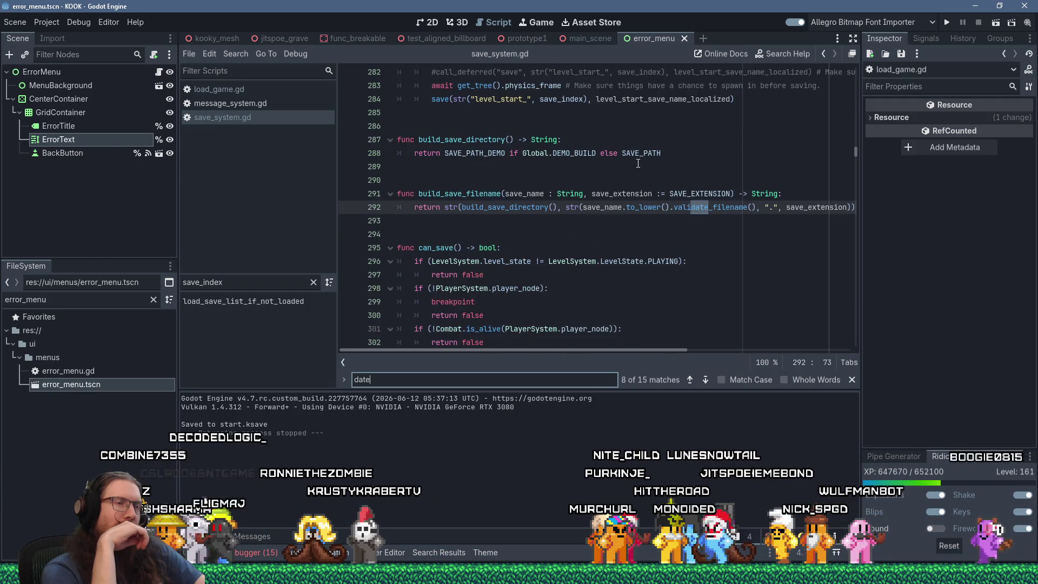
{"action": "key", "text": "Return"}
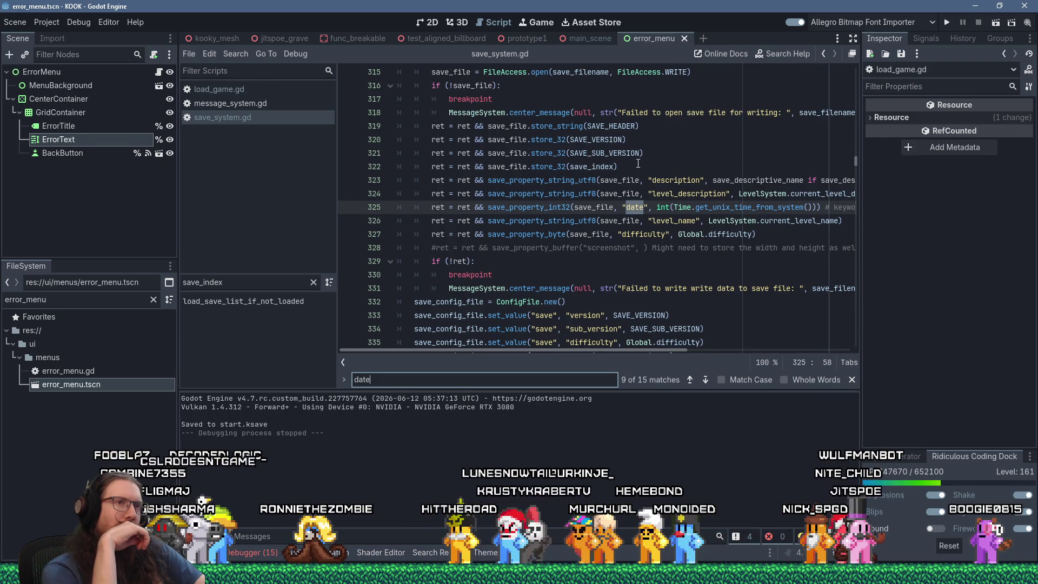
{"action": "key", "text": "Return"}
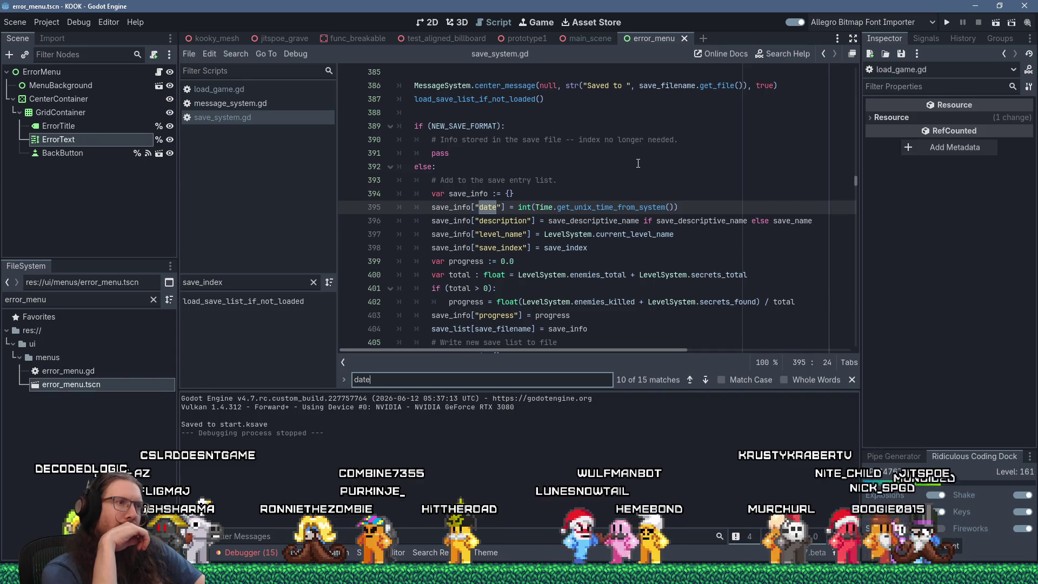
{"action": "key", "text": "Return"}
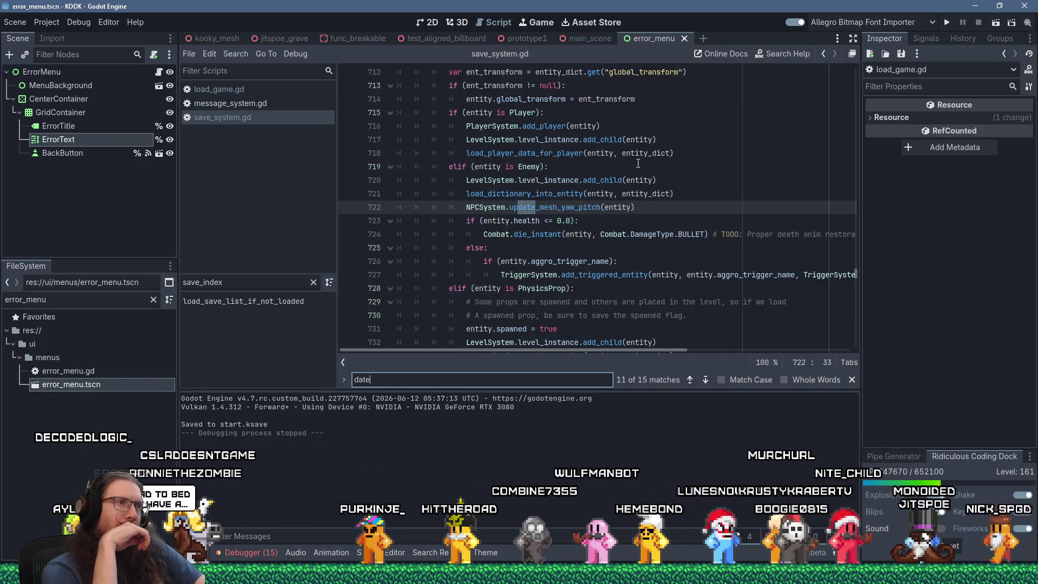
{"action": "key", "text": "Return"}
{"action": "key", "text": "Return"}
{"action": "key", "text": "Return"}
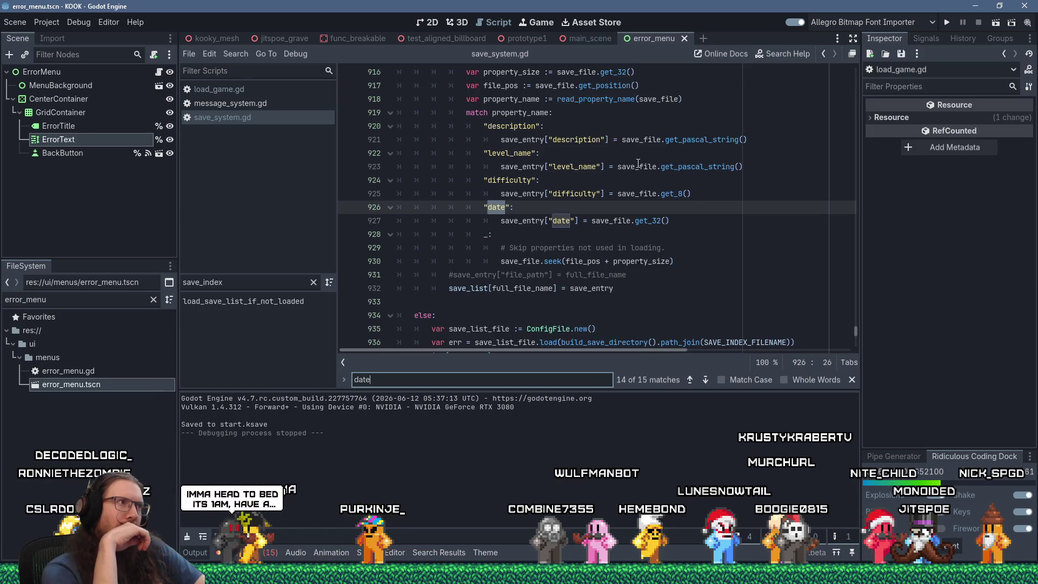
Step: Open load_game.gd and inspect the date_int check and the level_name button text lines
{"action": "left_click", "coordinate": [230, 90]}
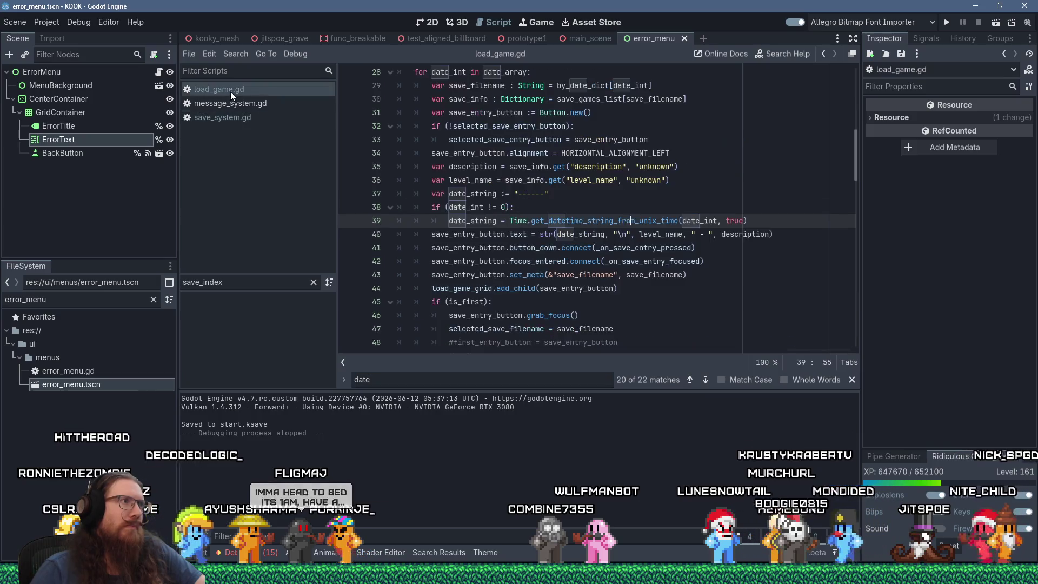
{"action": "left_click", "coordinate": [689, 151]}
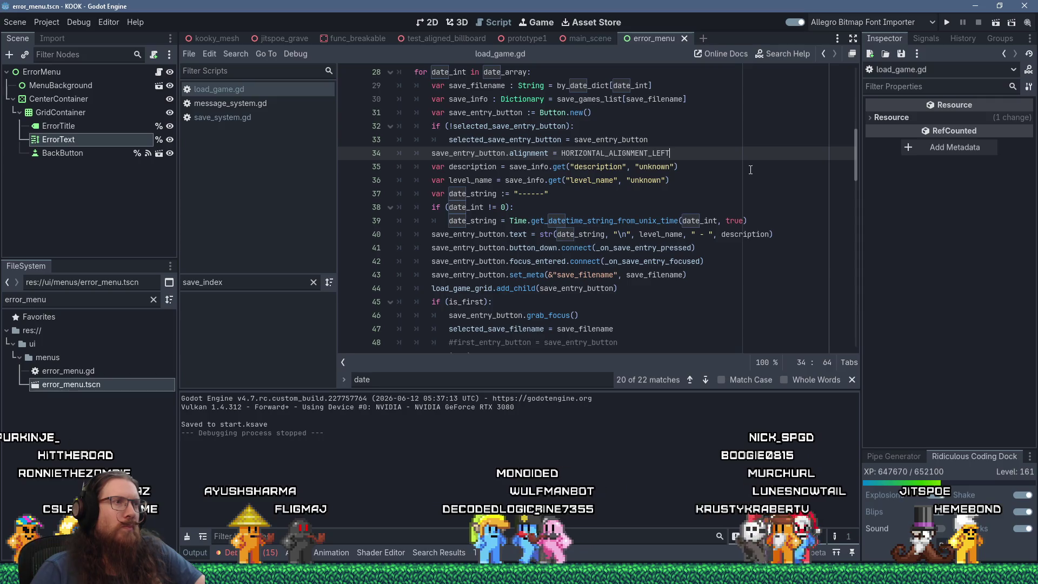
{"action": "scroll", "coordinate": [750, 169], "scroll_direction": "up", "scroll_amount": 2}
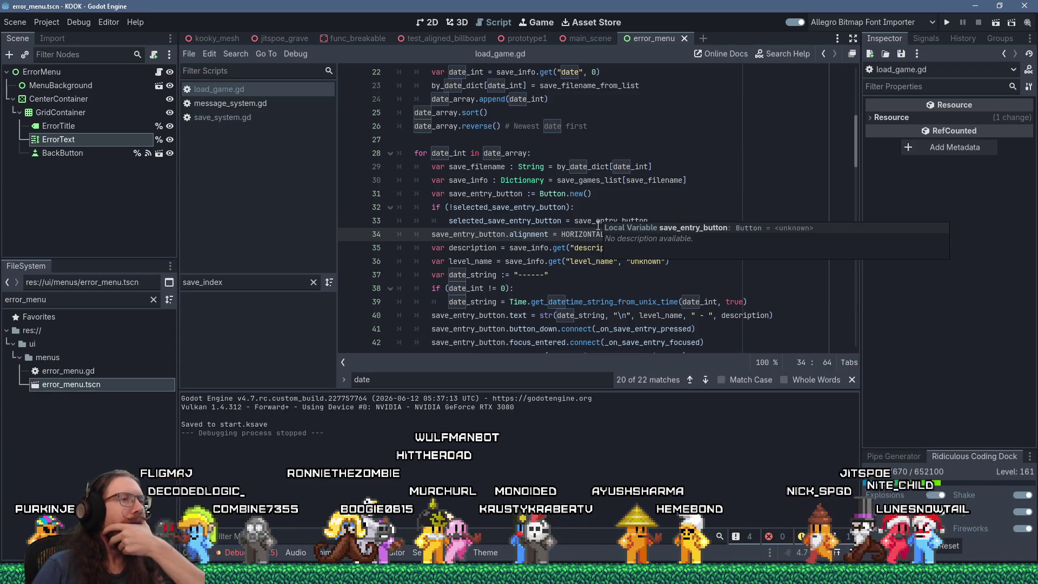
{"action": "left_click", "coordinate": [471, 288]}
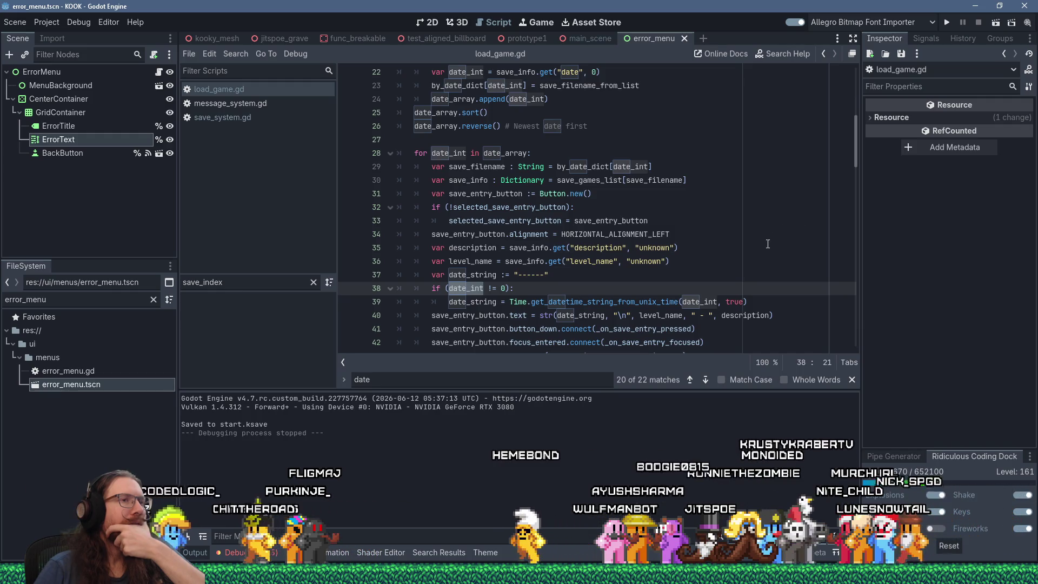
{"action": "double_click", "coordinate": [658, 316]}
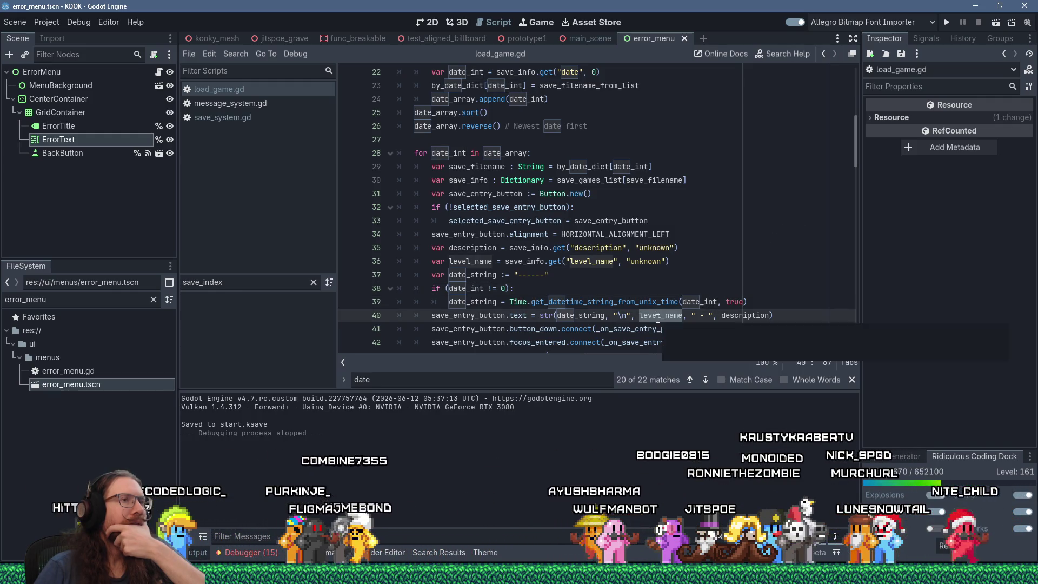
{"action": "left_click", "coordinate": [599, 264]}
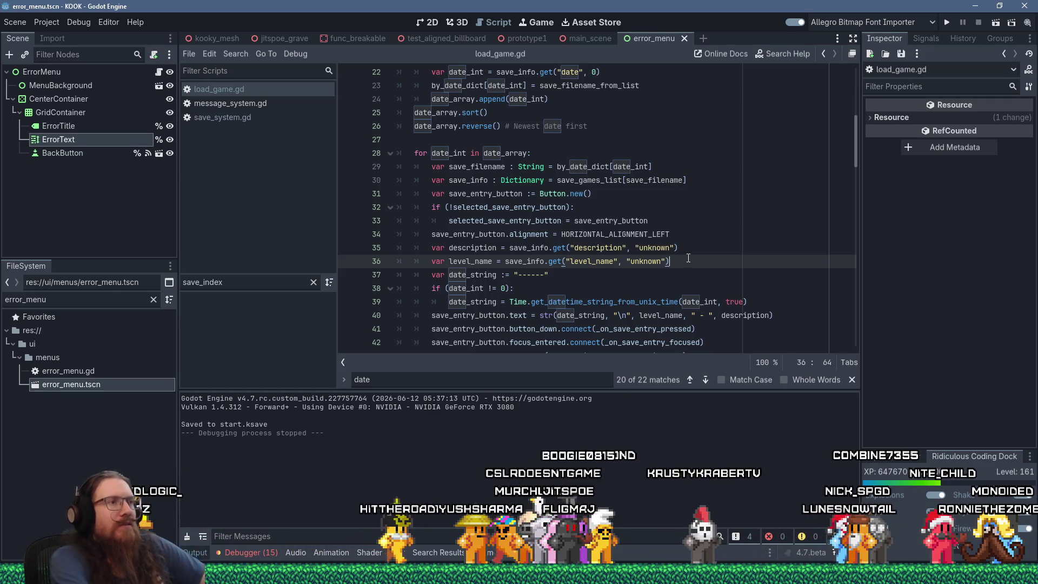
Step: Add line 37: var level_description = save_info.get("level_description", "<unknown>")
{"action": "key", "text": "Return"}
{"action": "type", "text": "var level_s"}
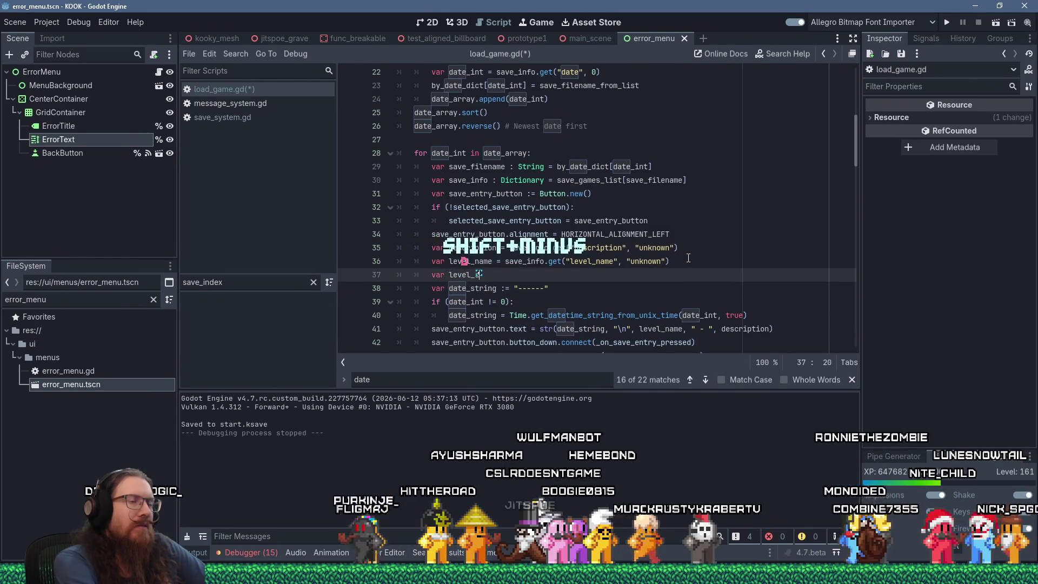
{"action": "key", "text": "BackSpace"}
{"action": "type", "text": "description"}
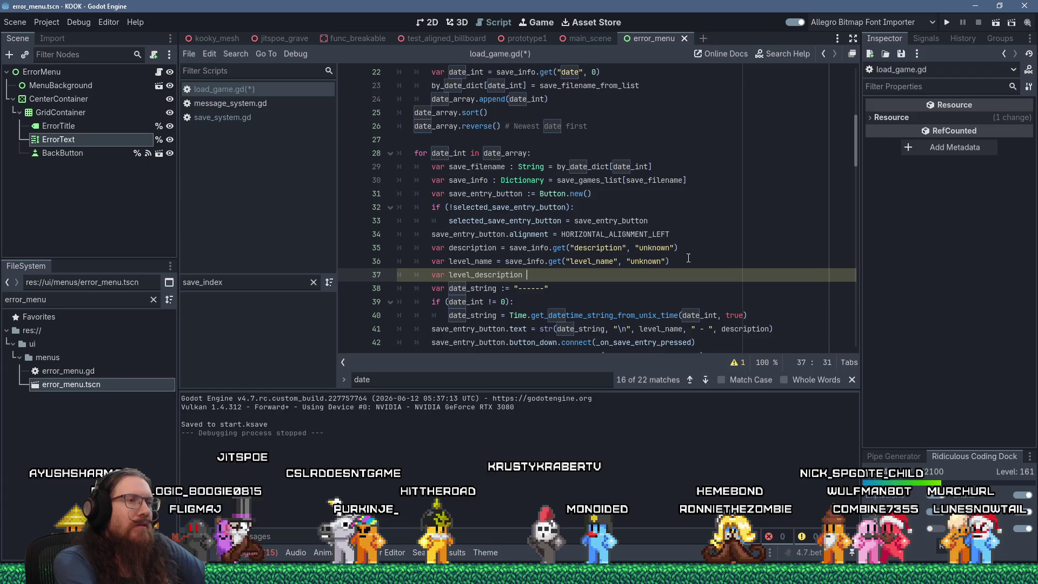
{"action": "key", "text": "Up"}
{"action": "key", "text": "Up"}
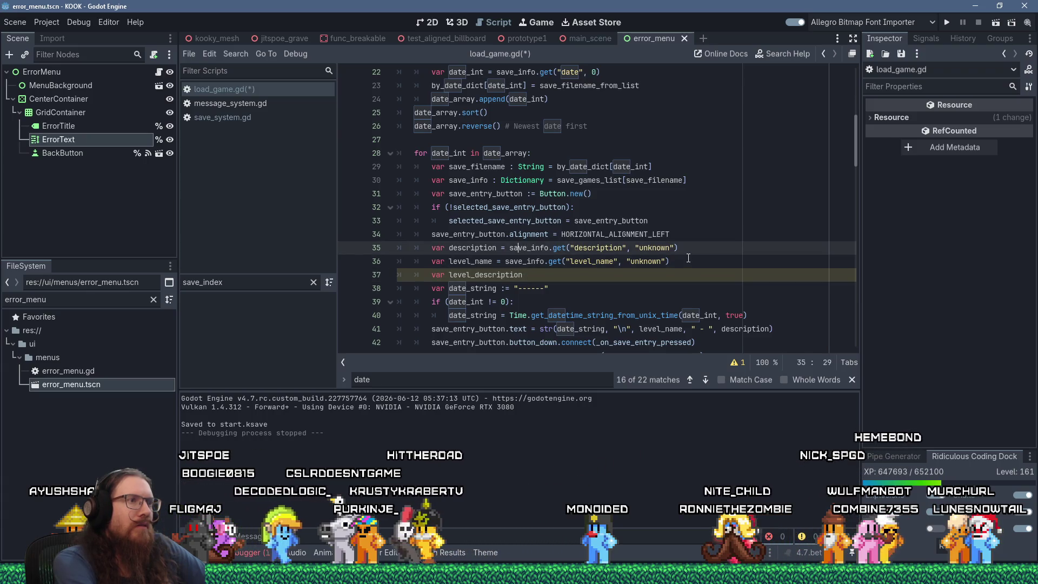
{"action": "type", "text": ": S"}
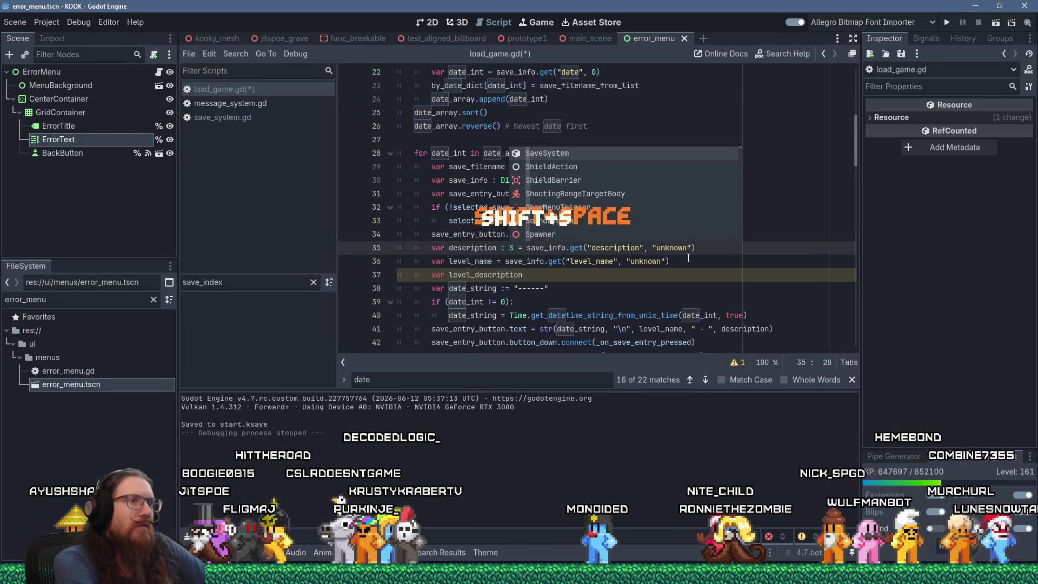
{"action": "key", "text": "BackSpace"}
{"action": "key", "text": "BackSpace"}
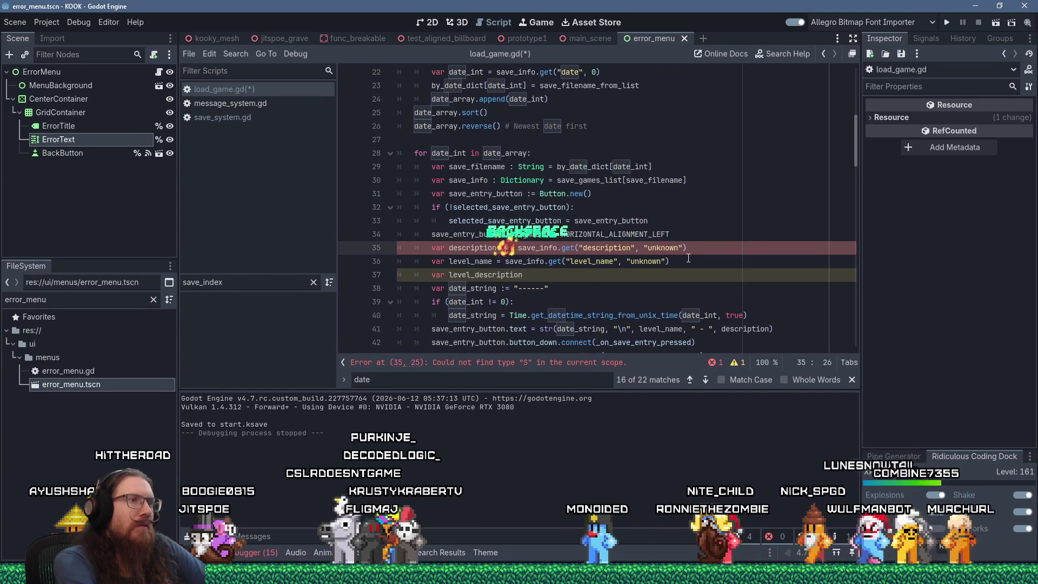
{"action": "key", "text": "BackSpace"}
{"action": "key", "text": "Escape"}
{"action": "key", "text": "Down"}
{"action": "key", "text": "Down"}
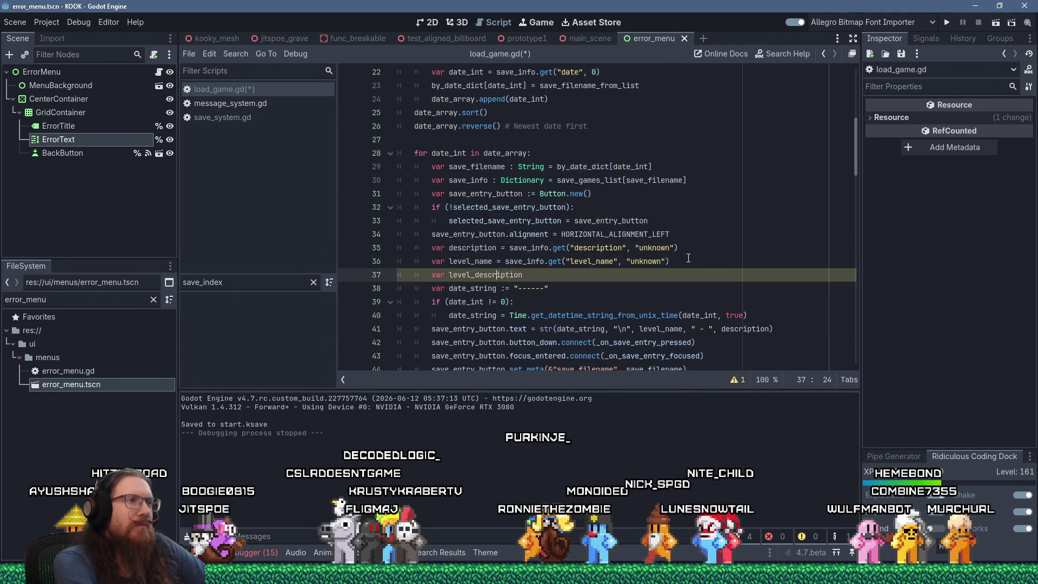
{"action": "type", "text": "= save_info.get(\""}
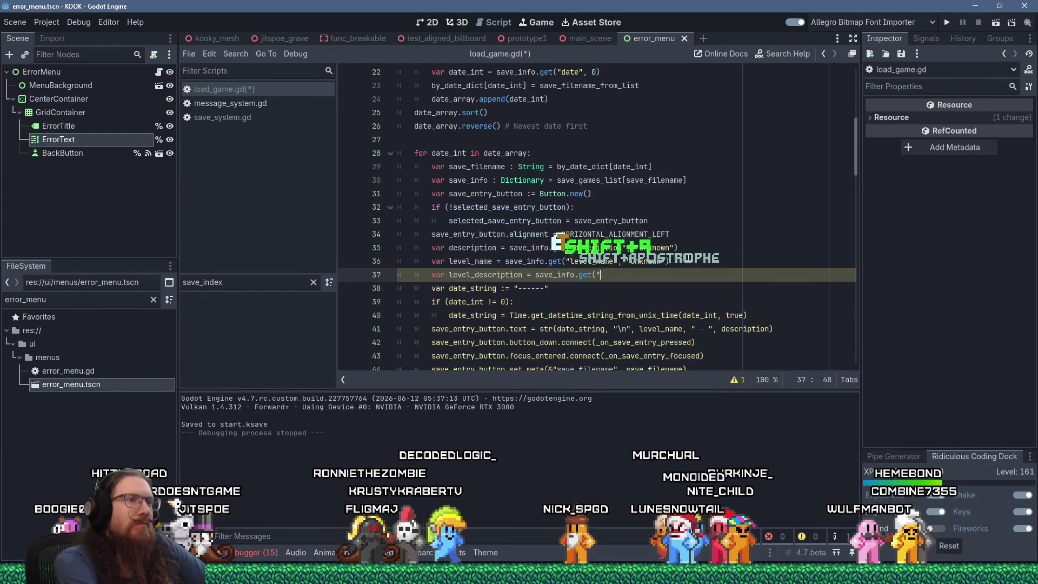
{"action": "type", "text": "level_descr"}
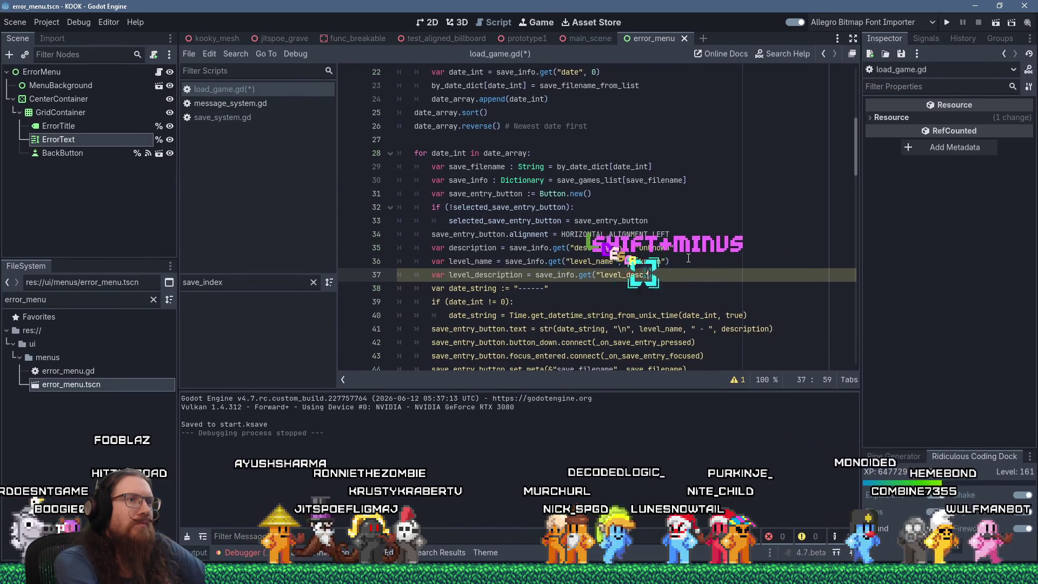
{"action": "type", "text": "iption\","}
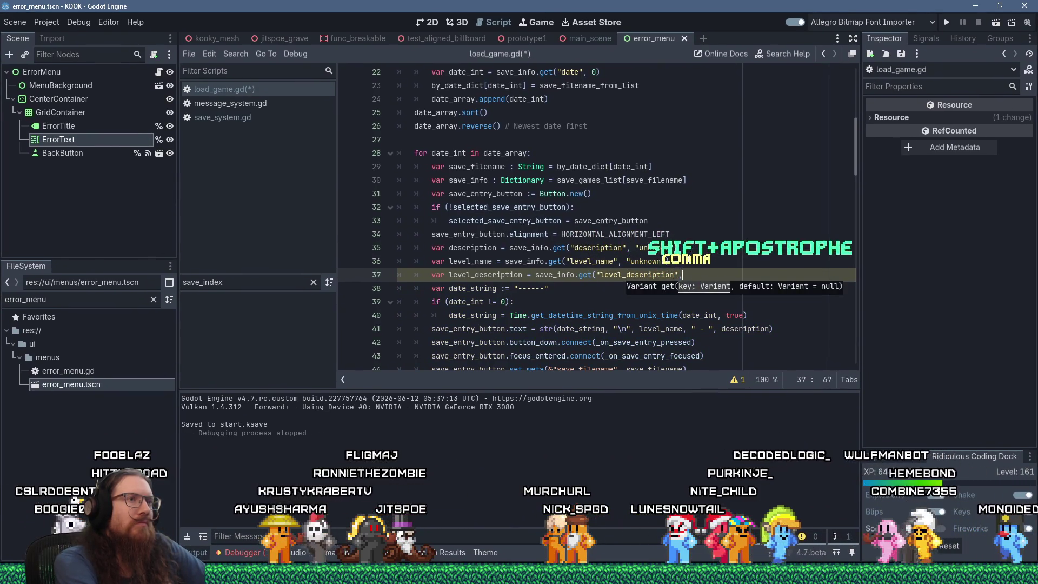
{"action": "type", "text": " \""}
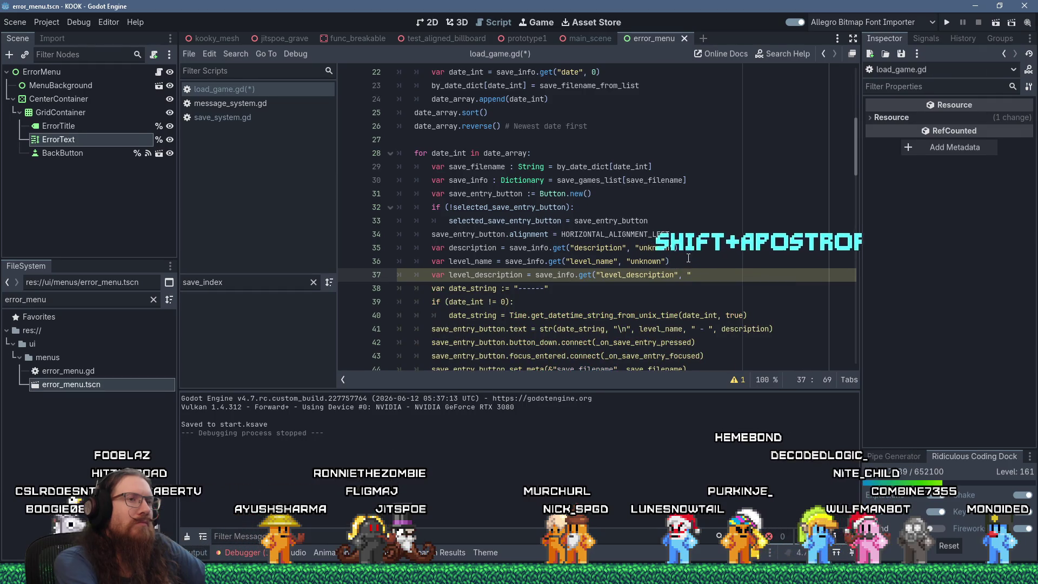
{"action": "type", "text": "<unknow"}
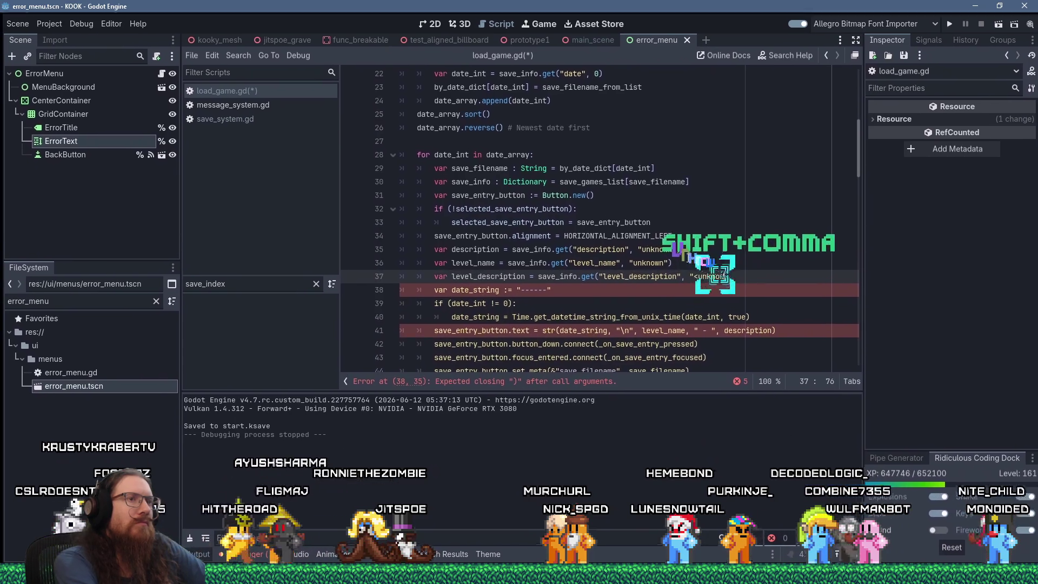
{"action": "type", "text": "n>\")"}
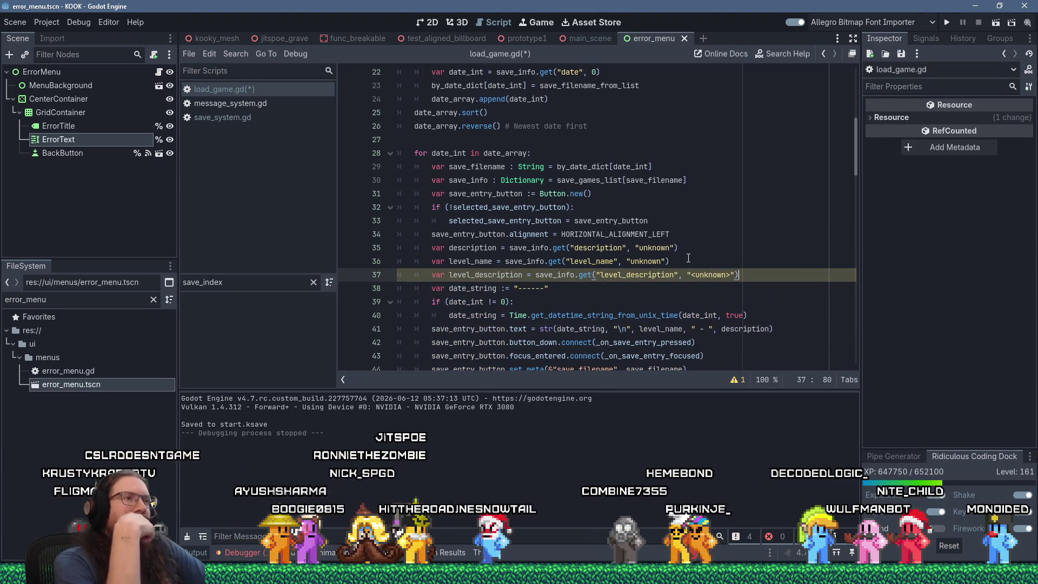
Step: Search the script for "level_name", then switch to save_system.gd
{"action": "key", "text": "ctrl+f"}
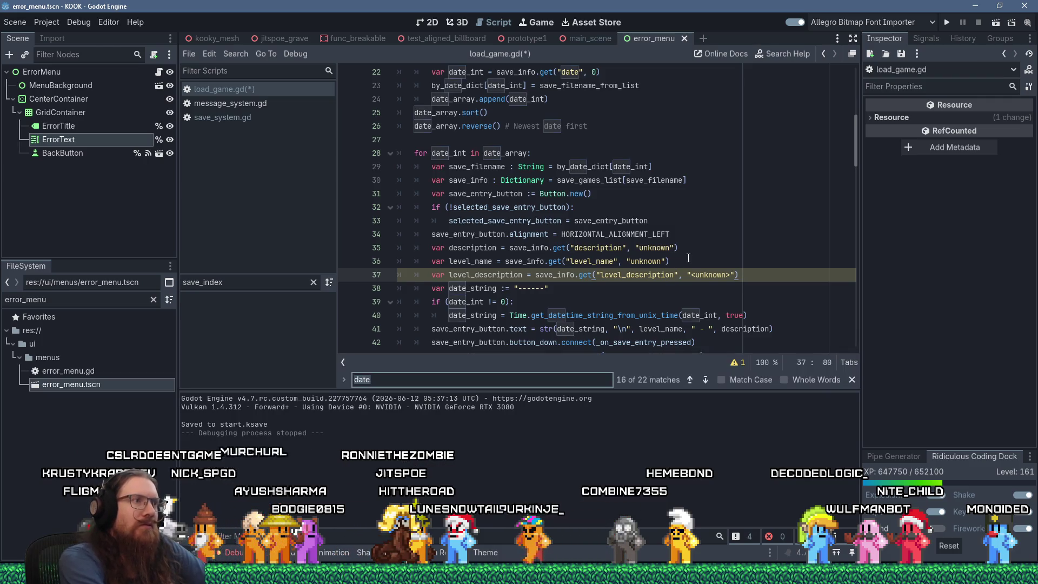
{"action": "type", "text": "\"level_name\""}
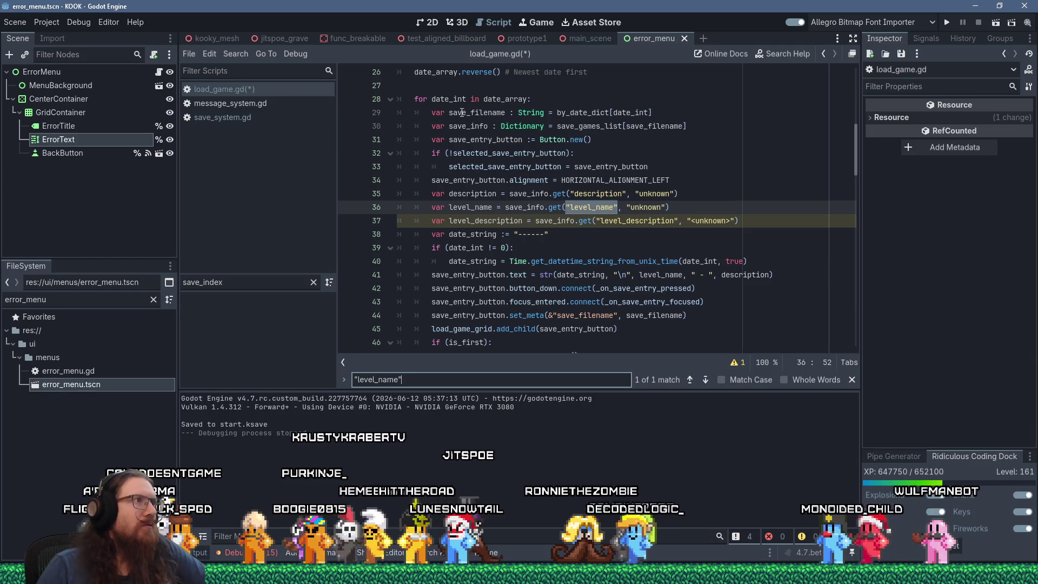
{"action": "left_click", "coordinate": [244, 116]}
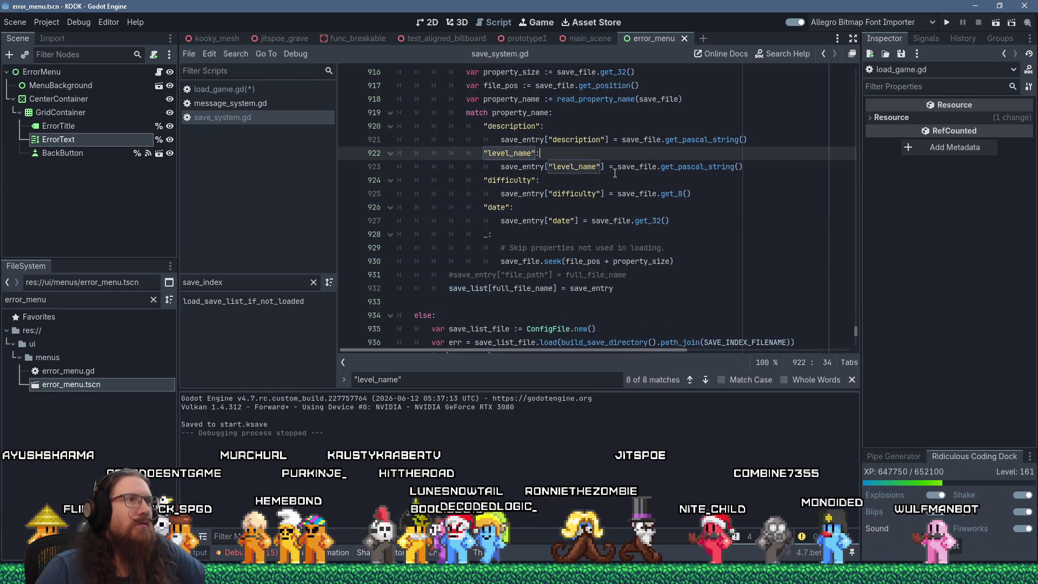
Step: Add a "level_description" match case right after the "level_name" case
{"action": "scroll", "coordinate": [627, 181], "scroll_direction": "up", "scroll_amount": 2}
{"action": "left_click", "coordinate": [750, 248]}
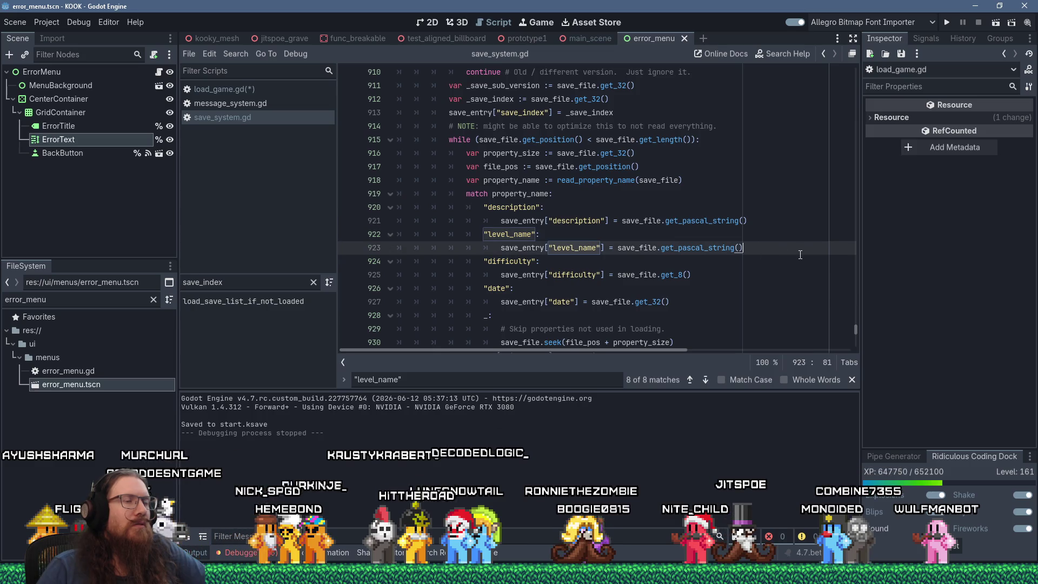
{"action": "key", "text": "Return"}
{"action": "key", "text": "BackSpace"}
{"action": "type", "text": "\""}
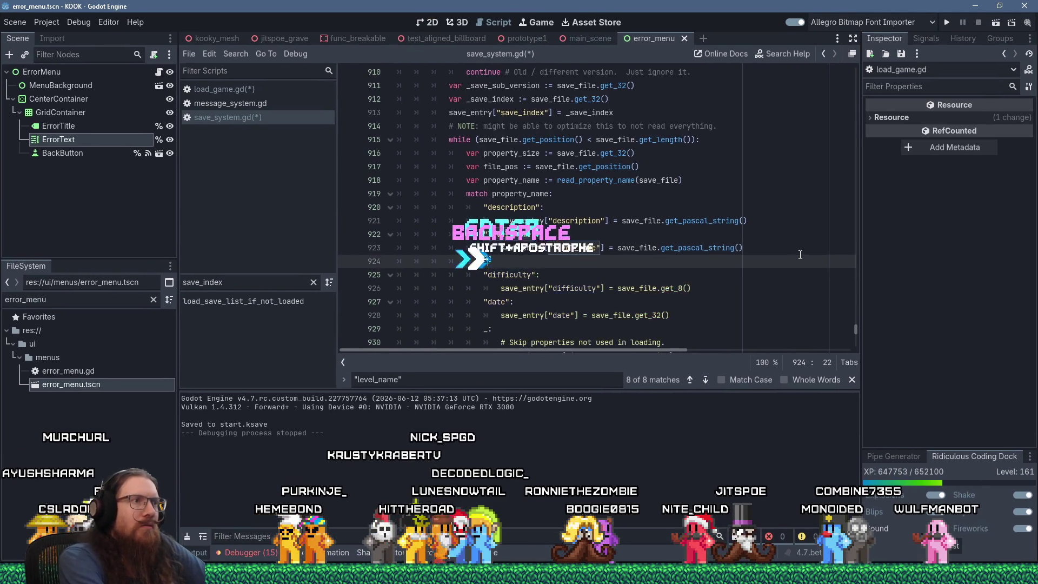
{"action": "type", "text": "level_description\":"}
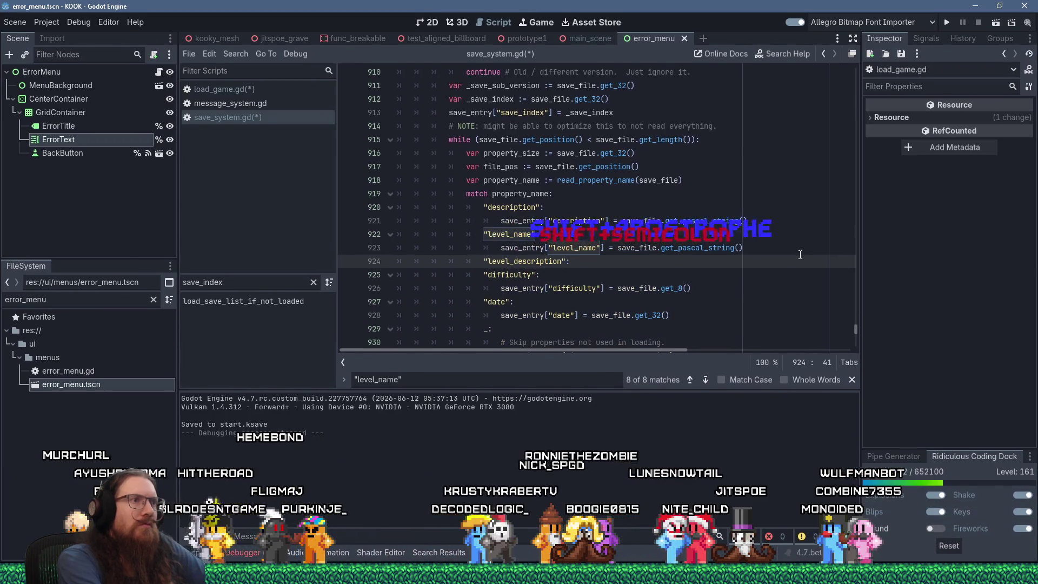
{"action": "key", "text": "Return"}
Step: Make the case store save_file.get_pascal_string() in save_entry["level_description"] and save the script
{"action": "type", "text": "save_e"}
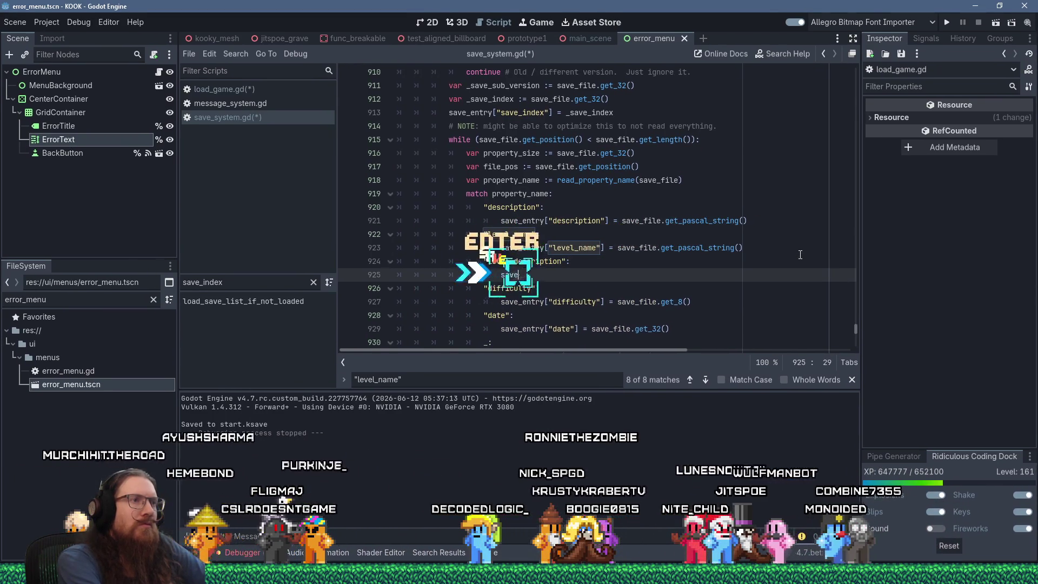
{"action": "type", "text": "ntry["}
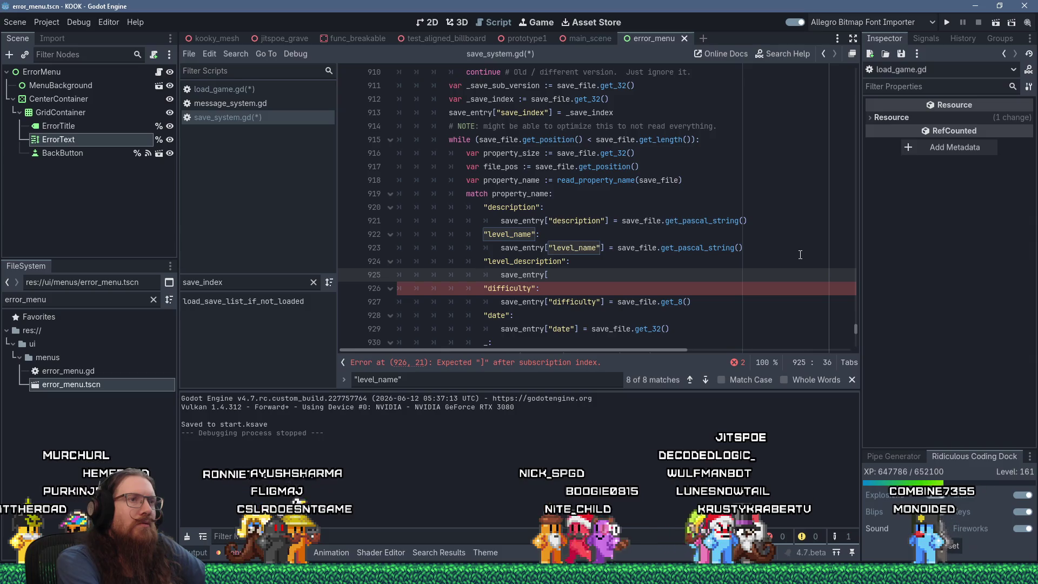
{"action": "type", "text": "\"level_"}
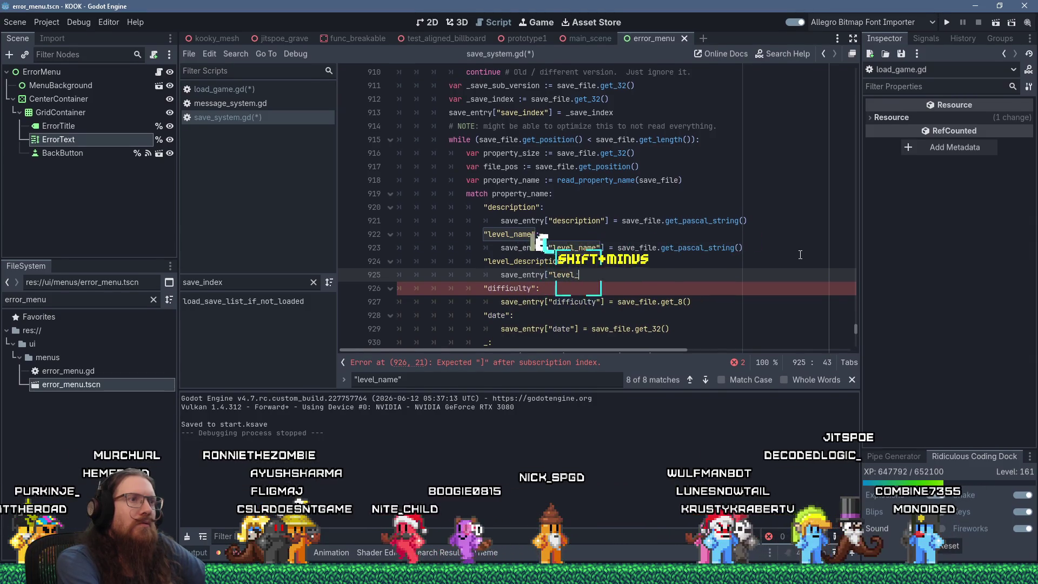
{"action": "type", "text": "description\"] = "}
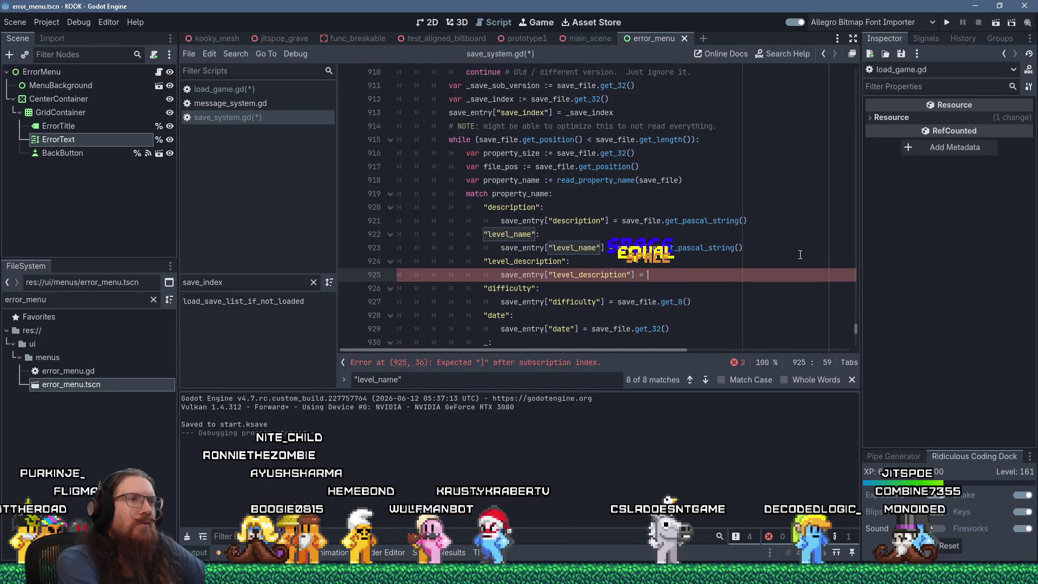
{"action": "type", "text": "save"}
{"action": "key", "text": "Escape"}
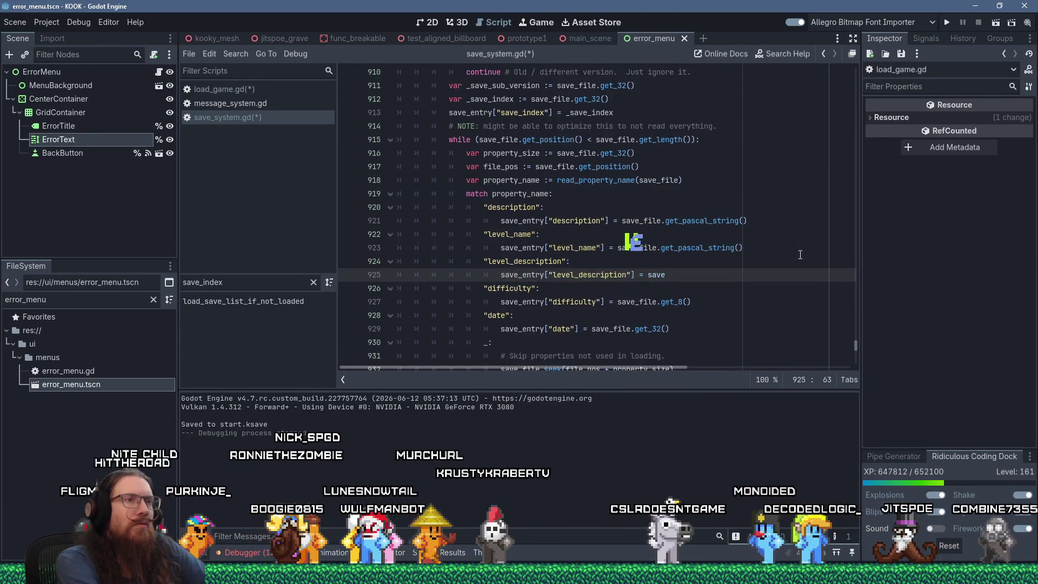
{"action": "type", "text": "_file."}
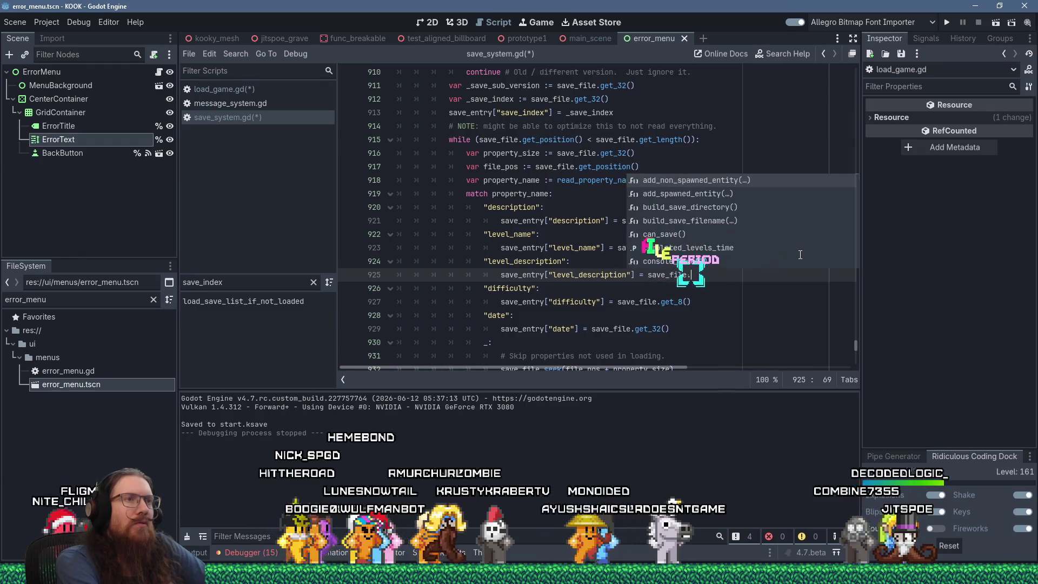
{"action": "key", "text": "Escape"}
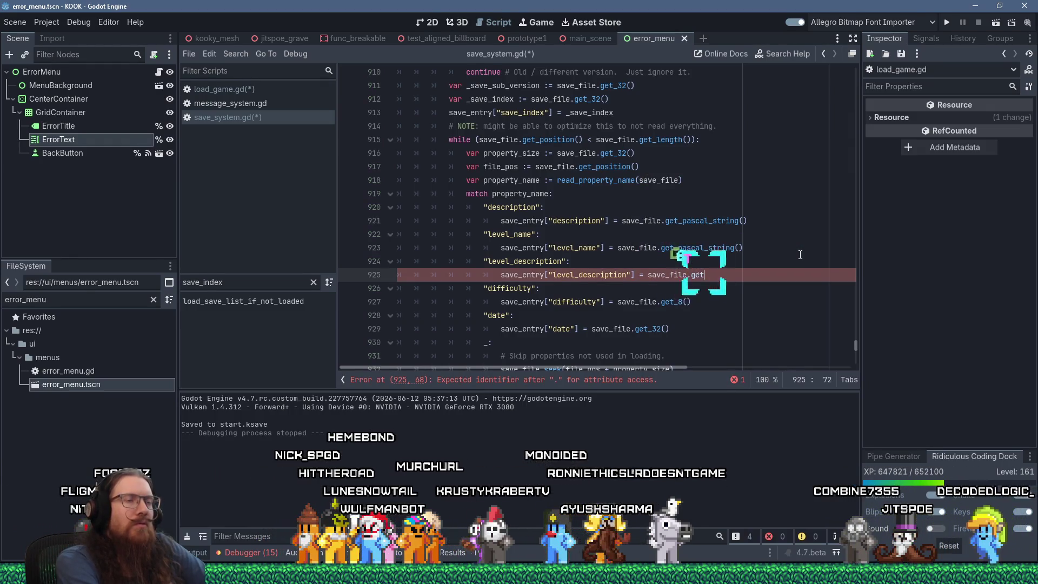
{"action": "type", "text": "_pascal"}
{"action": "key", "text": "Return"}
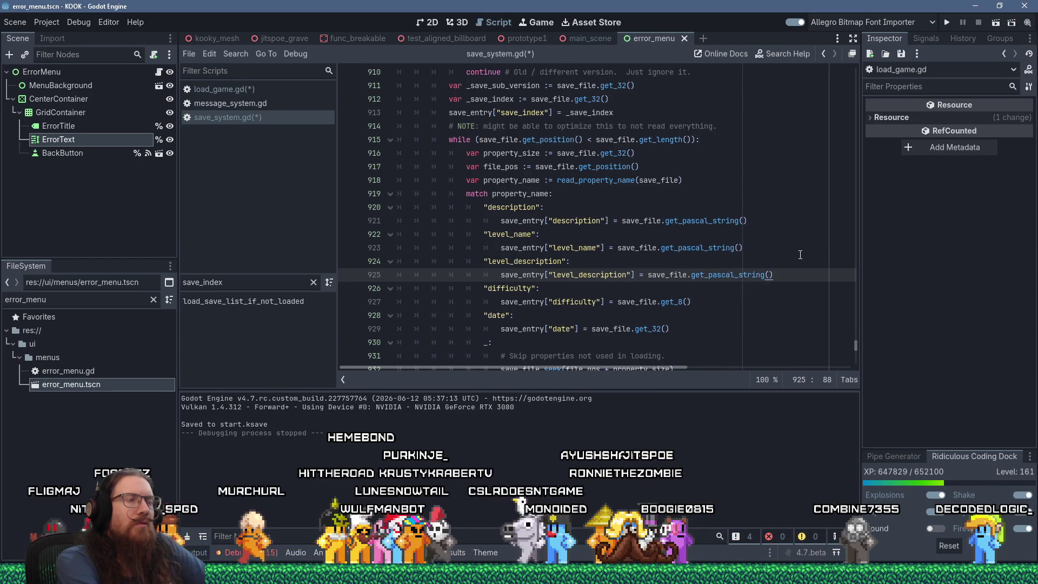
{"action": "key", "text": "ctrl+s"}
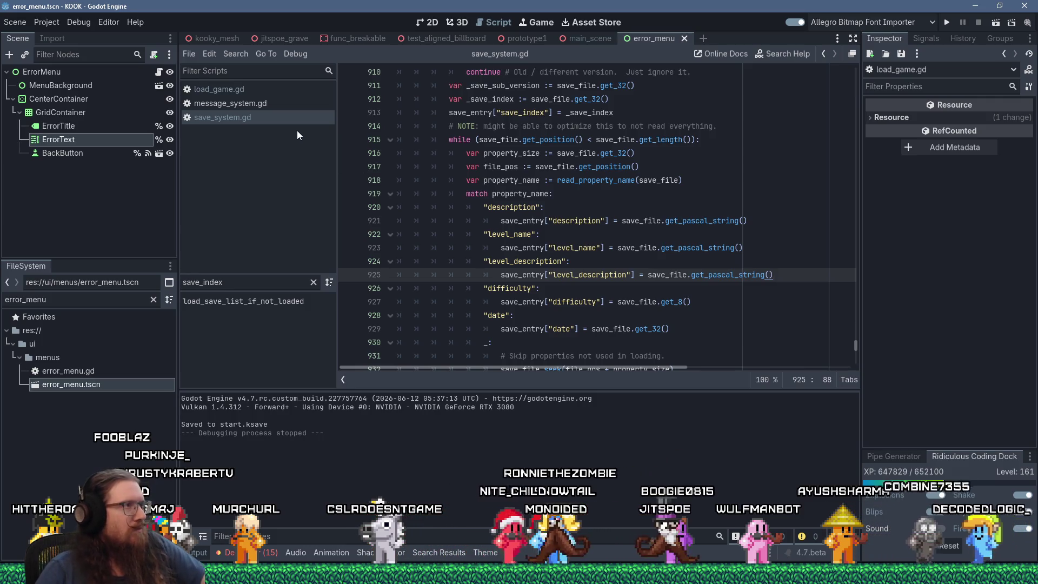
Step: Undo a stray letter accidentally typed after the level_name key
{"action": "left_click", "coordinate": [599, 247]}
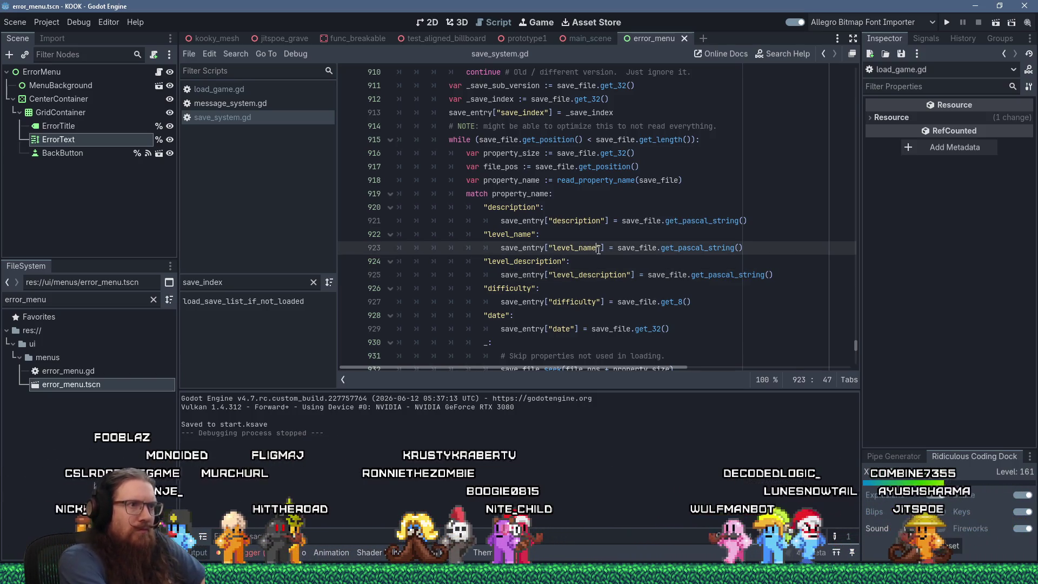
{"action": "type", "text": "l"}
{"action": "key", "text": "ctrl+f"}
{"action": "type", "text": "evel"}
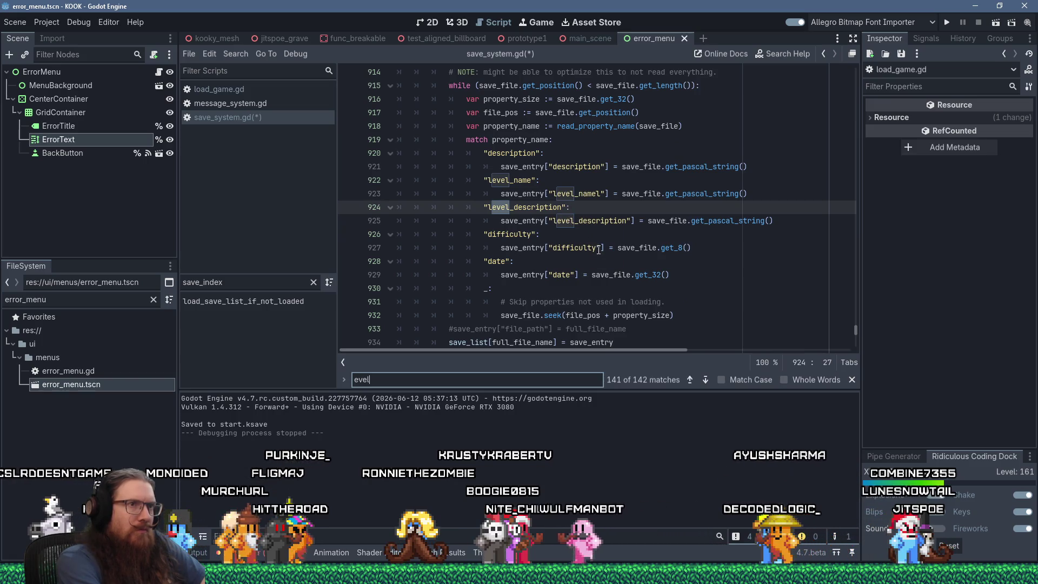
{"action": "left_click", "coordinate": [606, 248]}
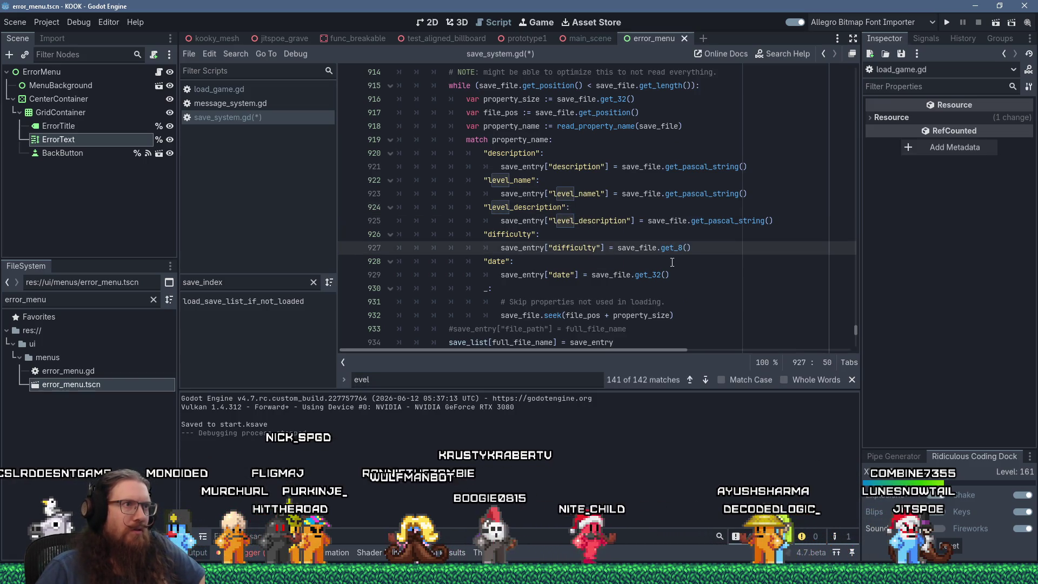
{"action": "key", "text": "ctrl+z"}
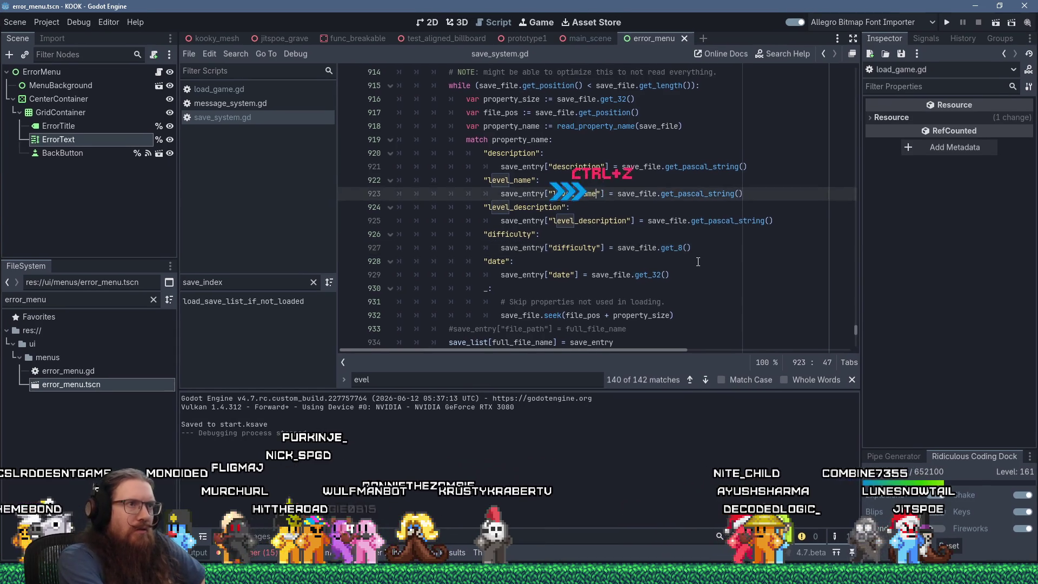
Step: Step through the 'level_description' matches in saving and loading code, then open message_system.gd and load_game.gd
{"action": "key", "text": "ctrl+f"}
{"action": "type", "text": "level_descr"}
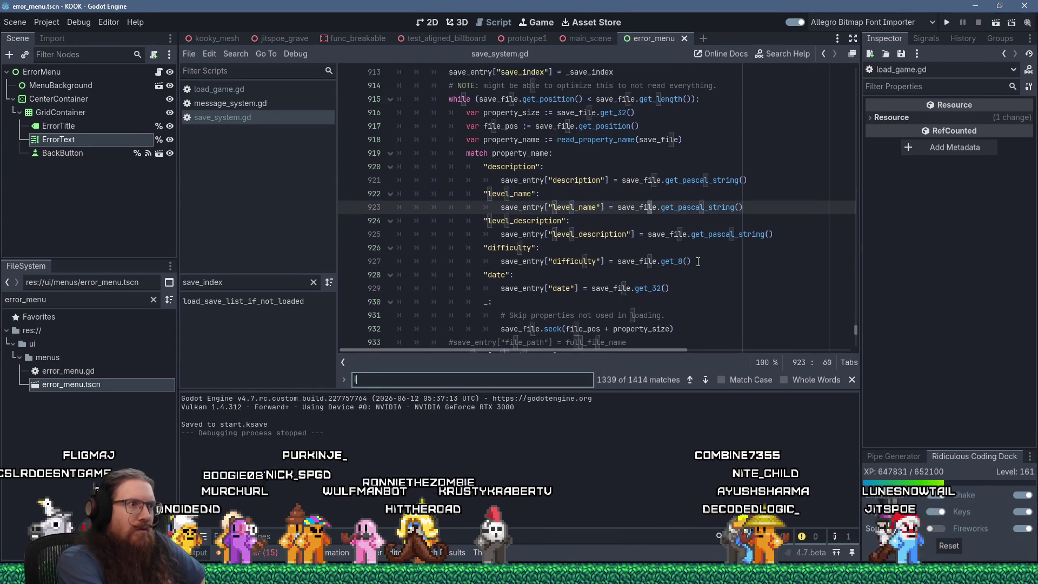
{"action": "type", "text": "iption"}
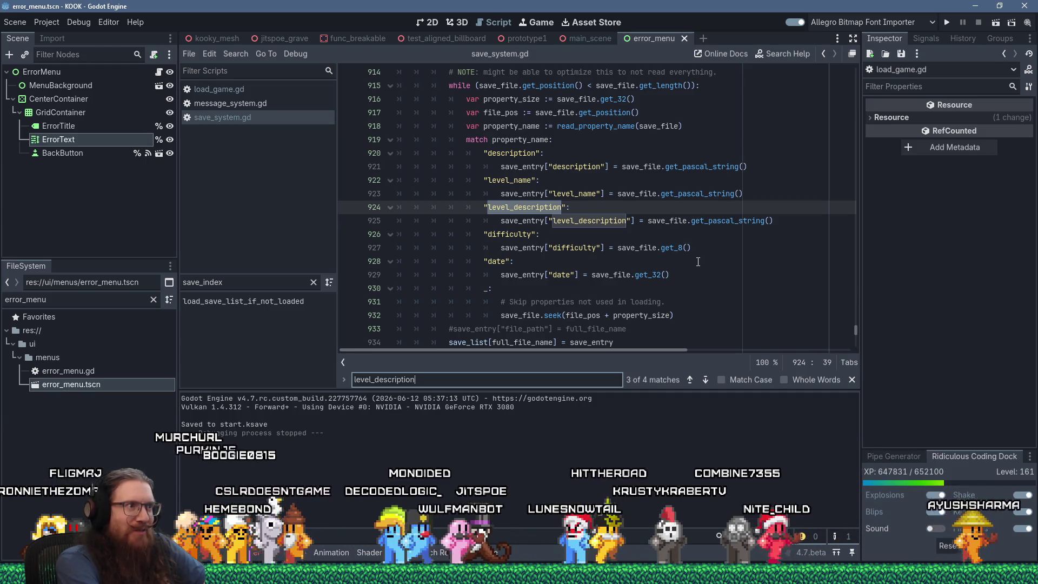
{"action": "key", "text": "Return"}
{"action": "key", "text": "Return"}
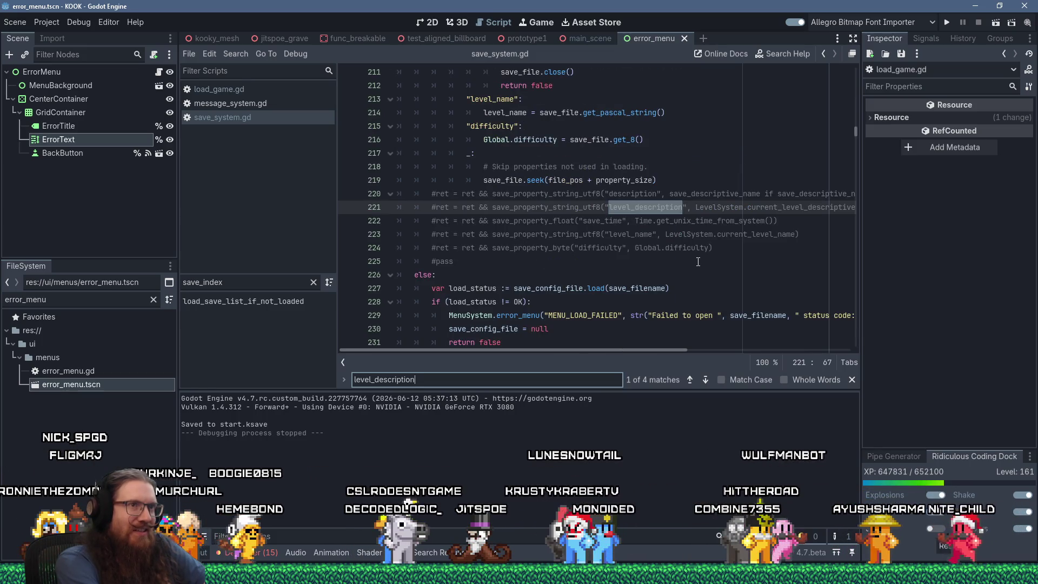
{"action": "key", "text": "Return"}
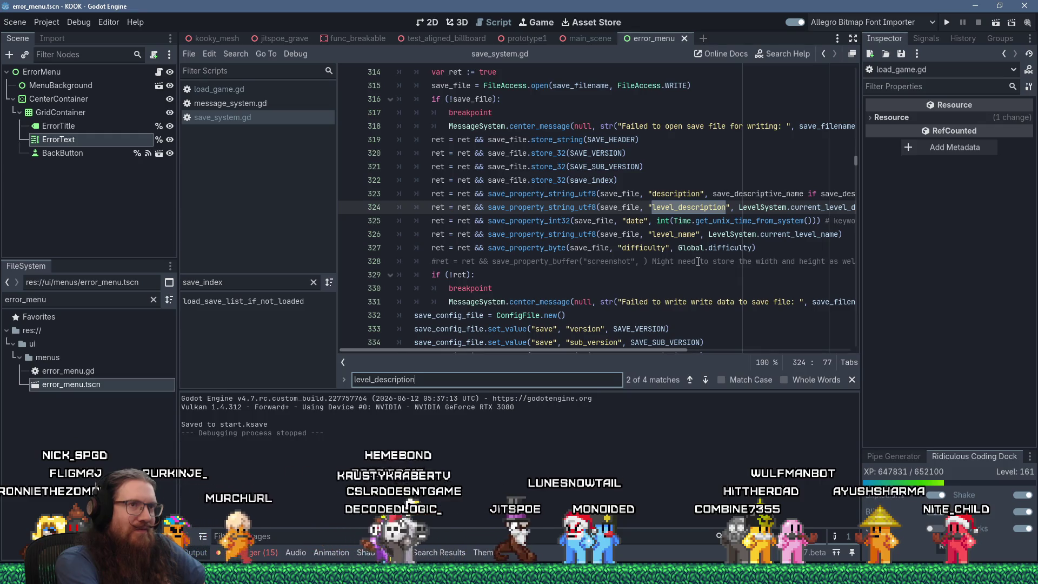
{"action": "key", "text": "Return"}
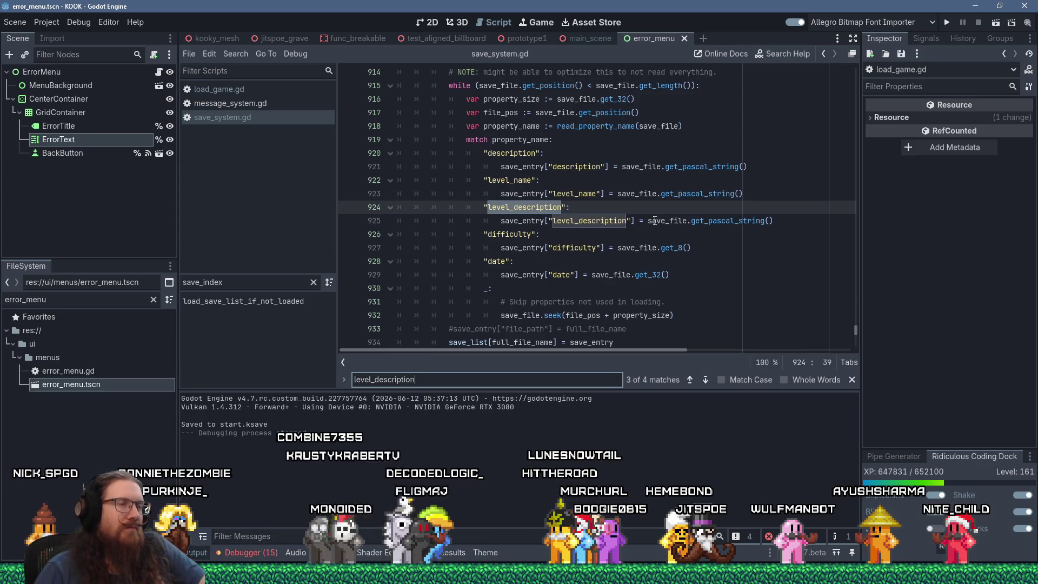
{"action": "left_click", "coordinate": [626, 212]}
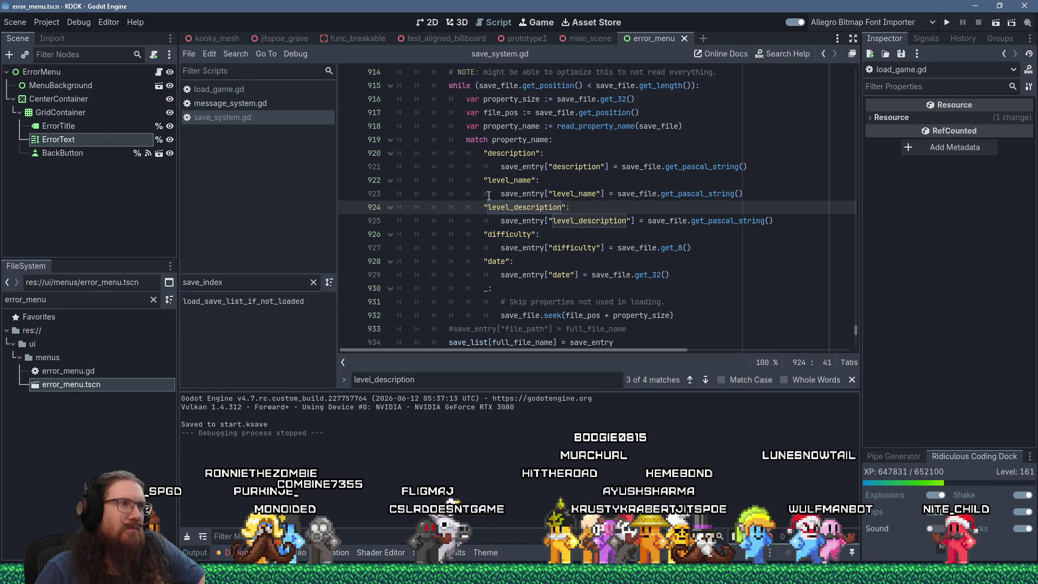
{"action": "left_click", "coordinate": [233, 105]}
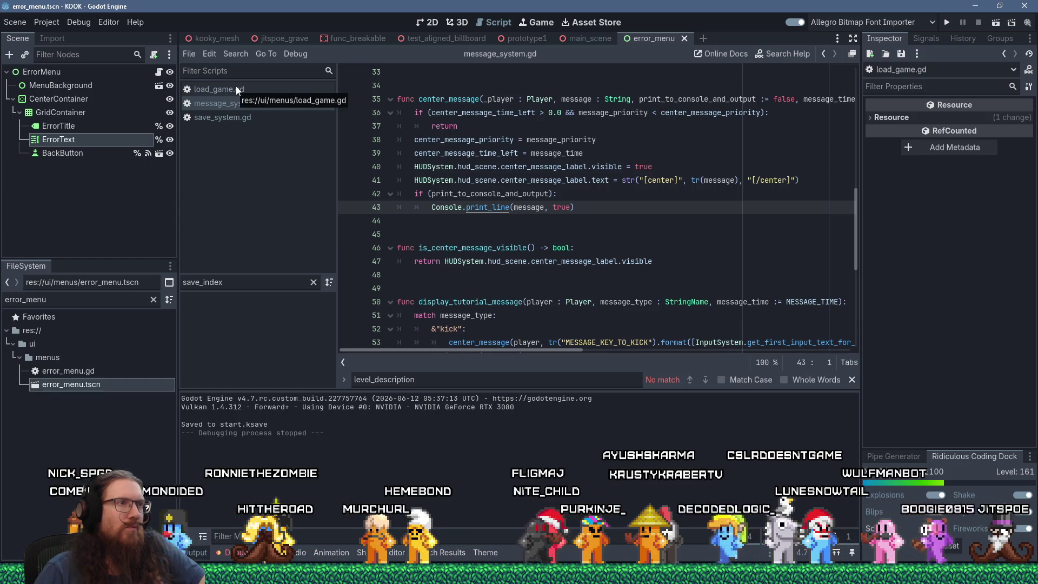
{"action": "left_click", "coordinate": [236, 89]}
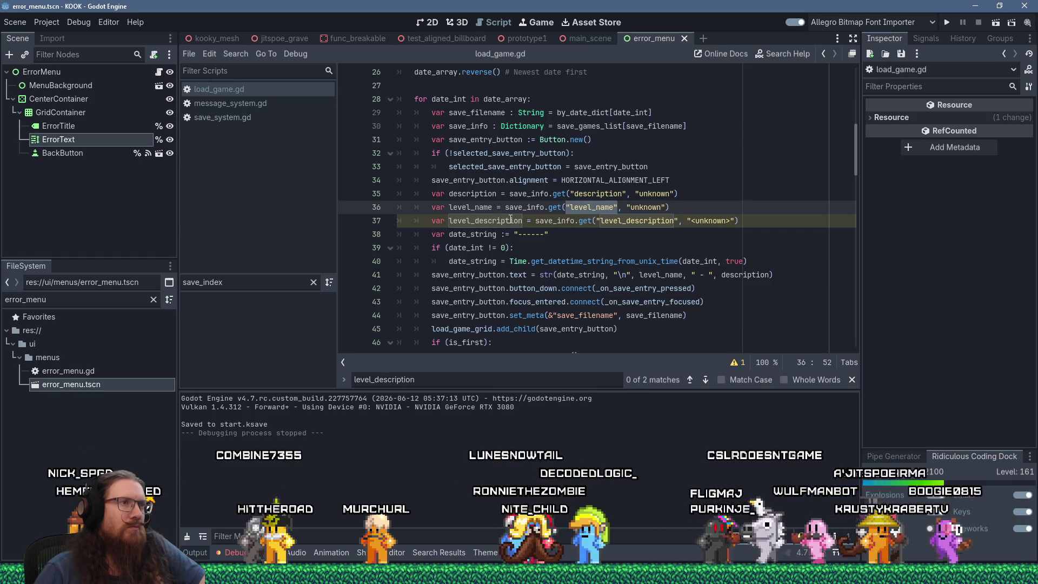
Step: Inspect the level_description variable on line 37 and the button text line 41
{"action": "left_click", "coordinate": [441, 222]}
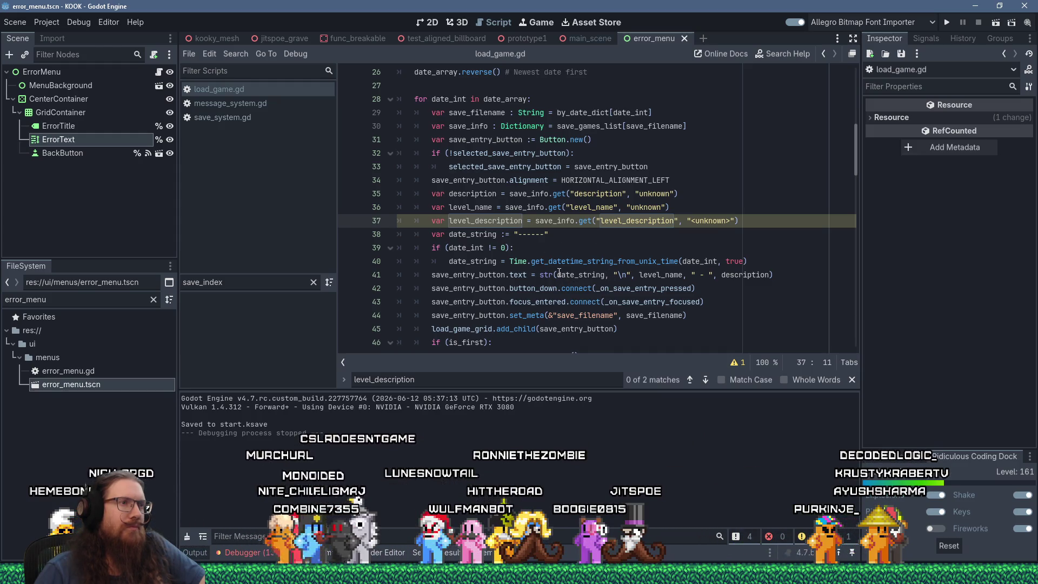
{"action": "left_click", "coordinate": [584, 275]}
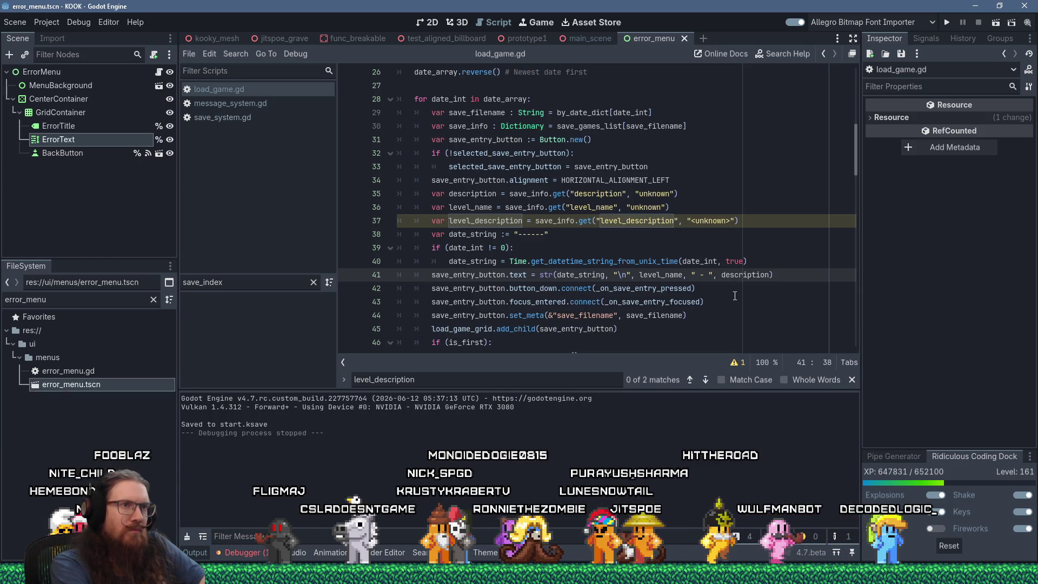
Step: Comment out line 41 and set save_entry_button.text = str(level_description, " - ", description, "\n", date_string)
{"action": "key", "text": "Home"}
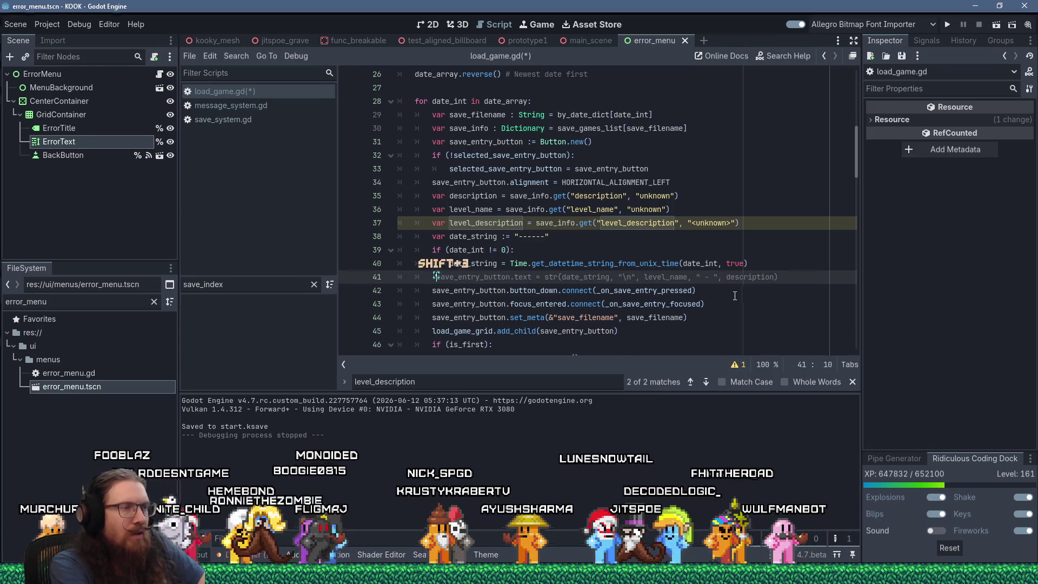
{"action": "key", "text": "ctrl+k"}
{"action": "key", "text": "End"}
{"action": "key", "text": "Return"}
{"action": "type", "text": "save_entry_"}
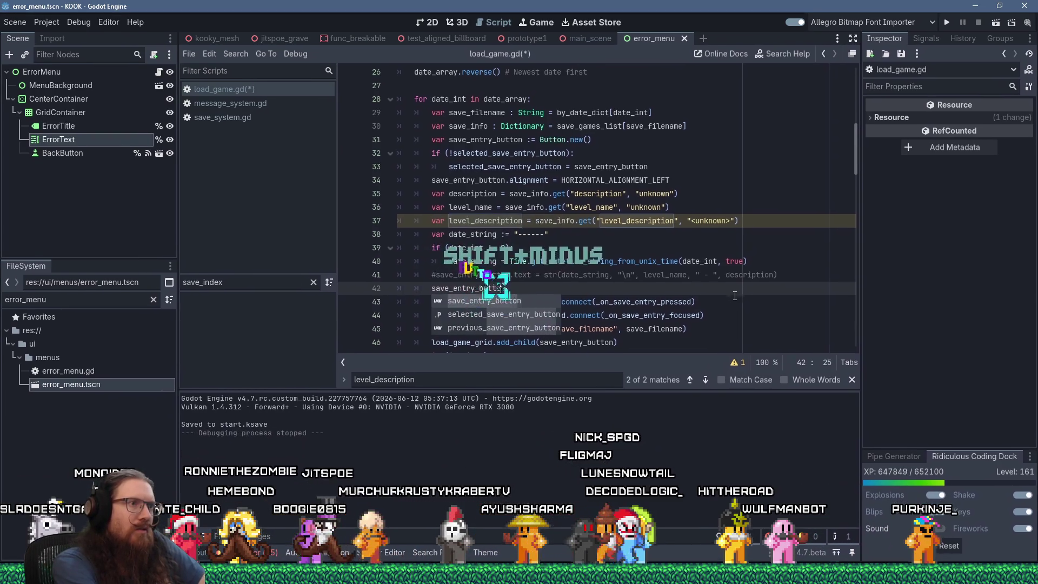
{"action": "type", "text": "button.text ="}
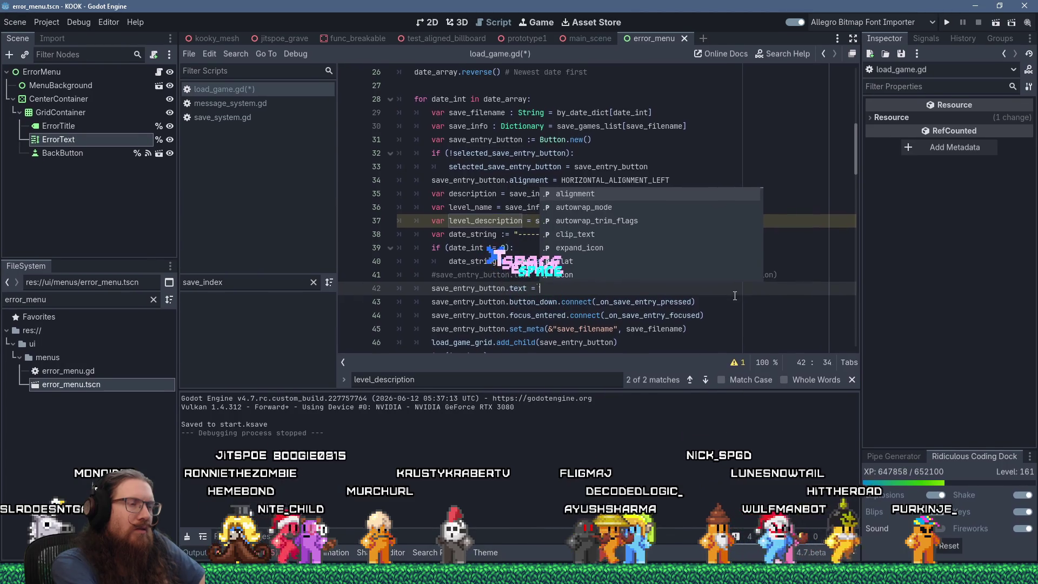
{"action": "key", "text": "Escape"}
{"action": "type", "text": "= str(le"}
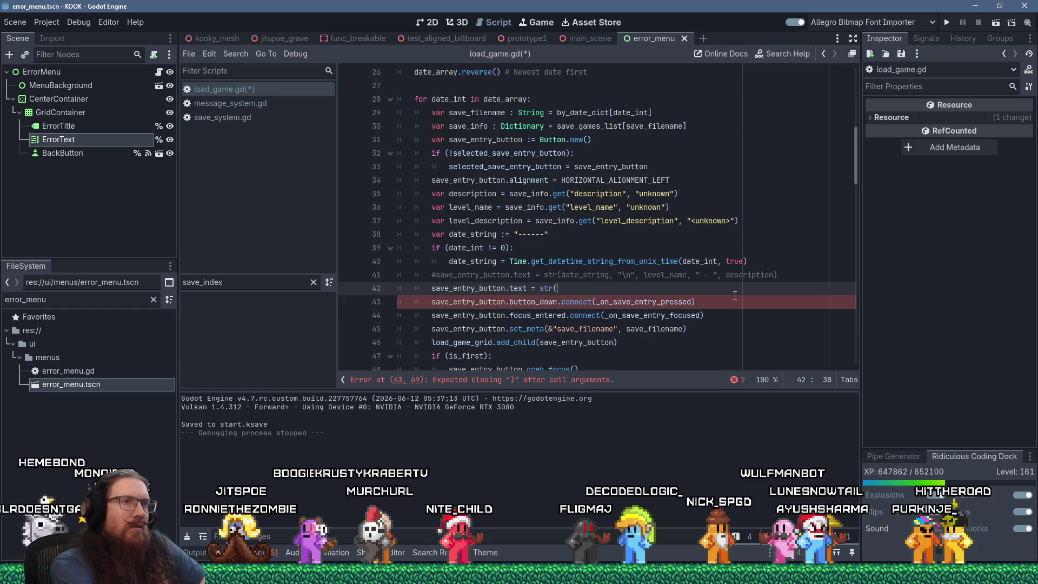
{"action": "type", "text": "vel"}
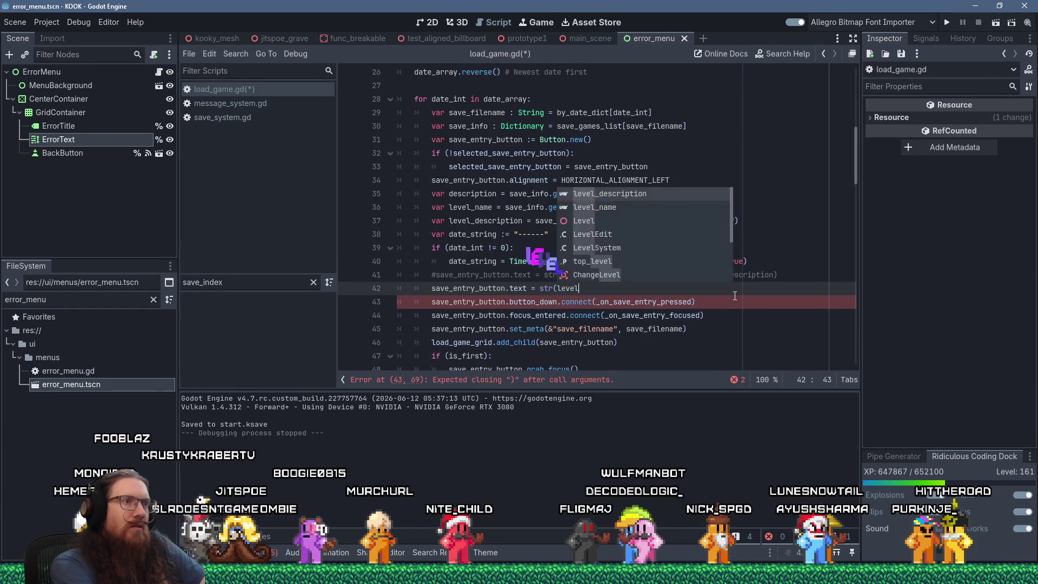
{"action": "type", "text": "_description -"}
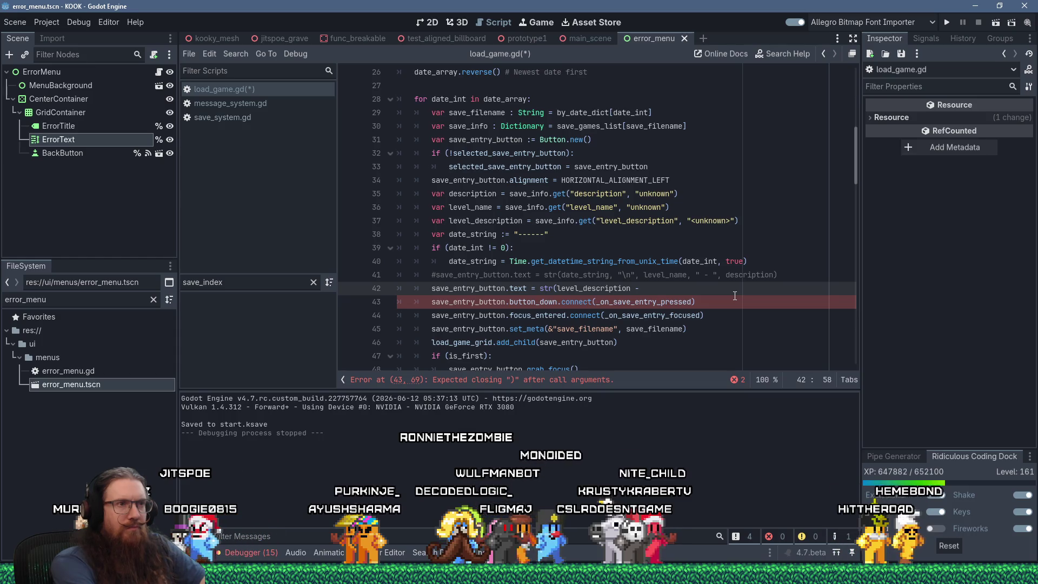
{"action": "key", "text": "Left"}
{"action": "key", "text": "Left"}
{"action": "key", "text": "Left"}
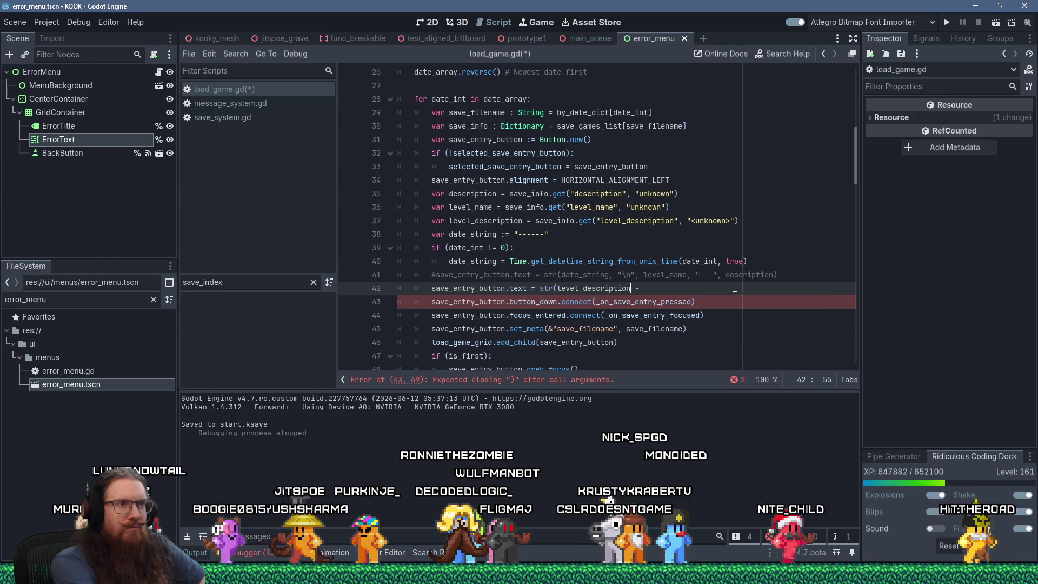
{"action": "type", "text": ", \""}
{"action": "key", "text": "Delete"}
{"action": "type", "text": "- \", des"}
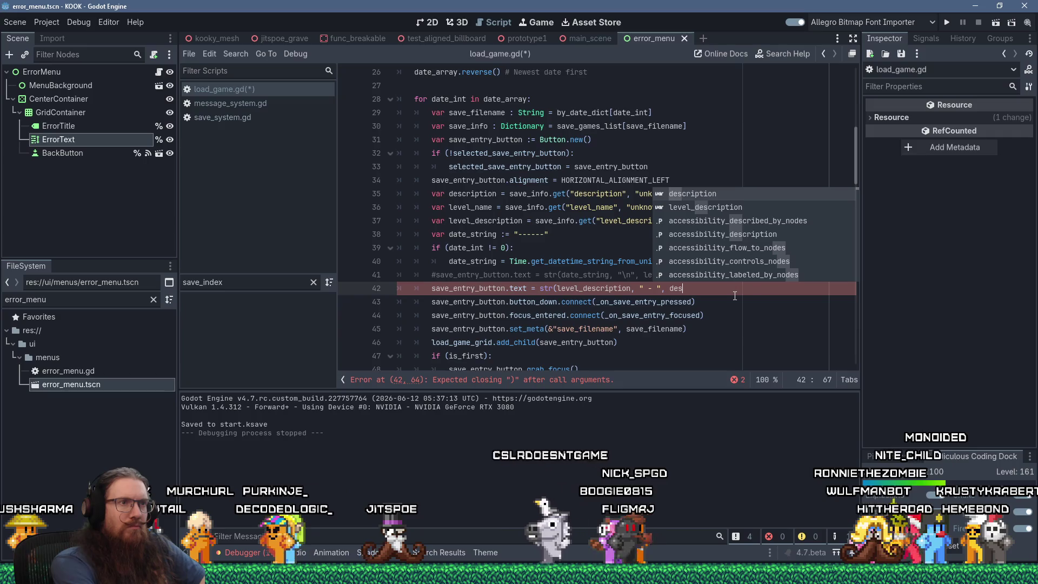
{"action": "type", "text": "cription"}
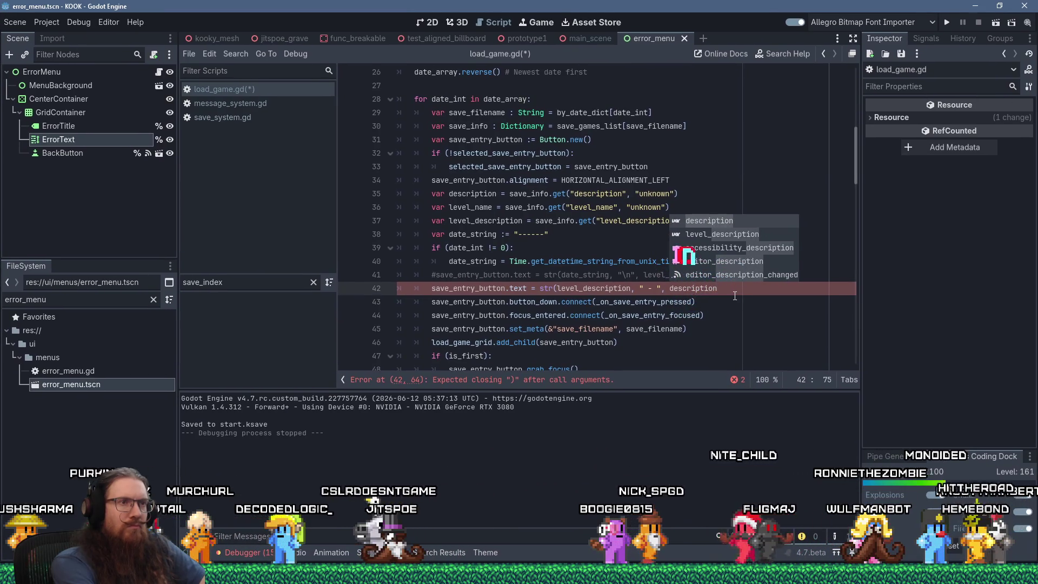
{"action": "type", "text": ","}
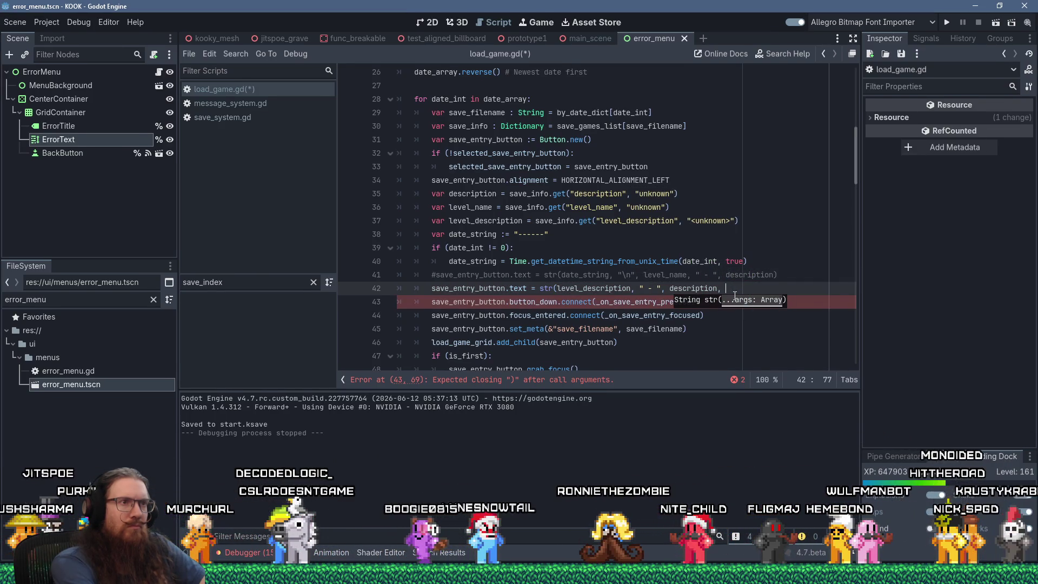
{"action": "type", "text": " \"\\n\""}
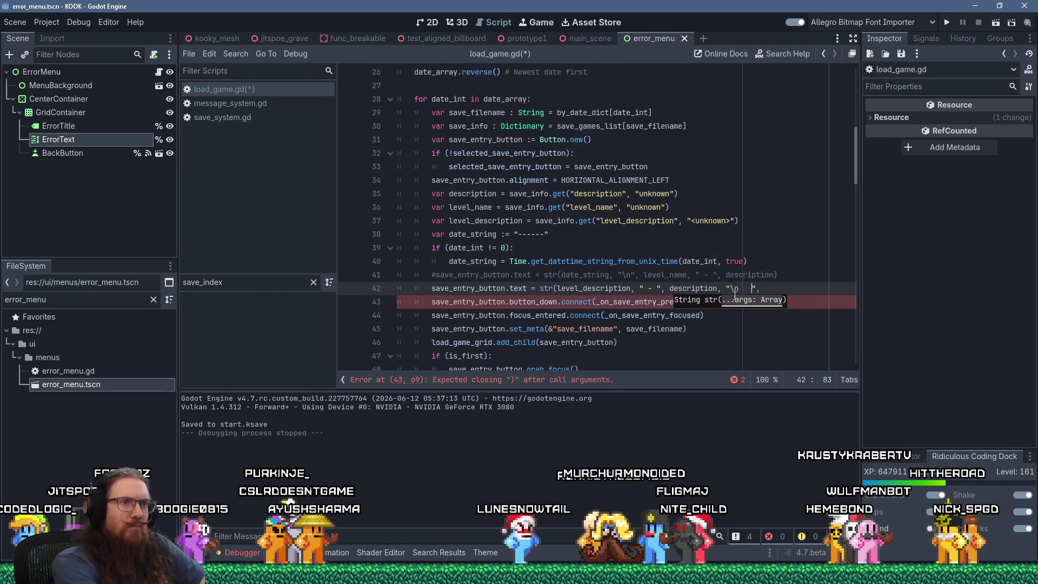
{"action": "type", "text": "    date_strin"}
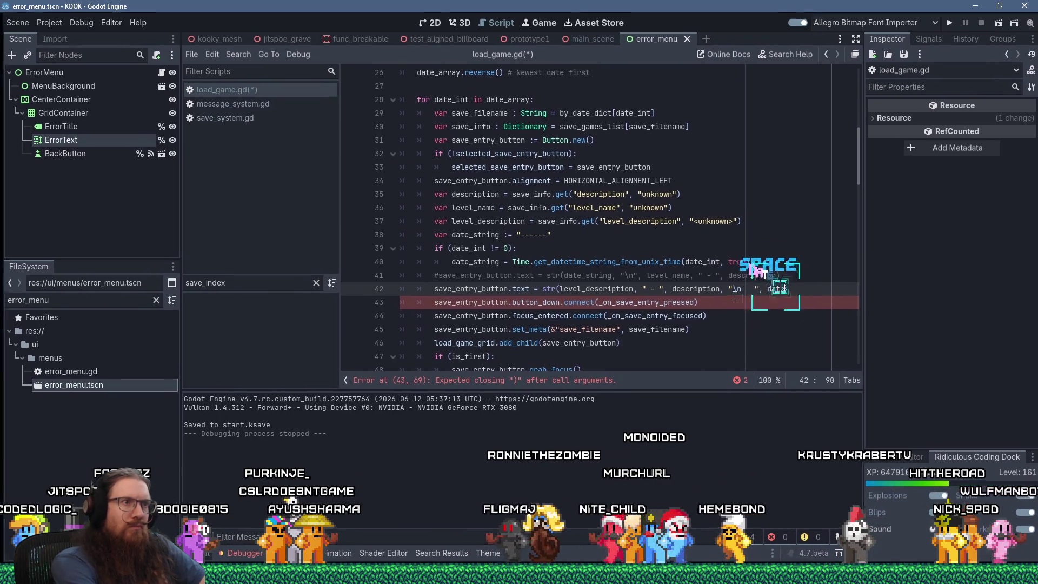
{"action": "key", "text": "Return"}
{"action": "type", "text": ")"}
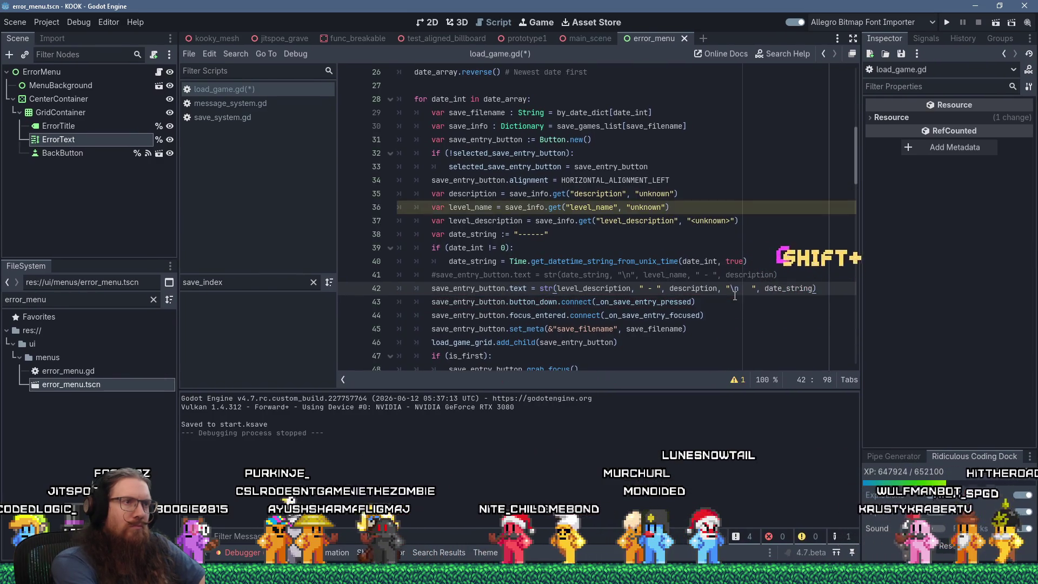
Step: Save load_game.gd and launch the game with F5
{"action": "key", "text": "ctrl+s"}
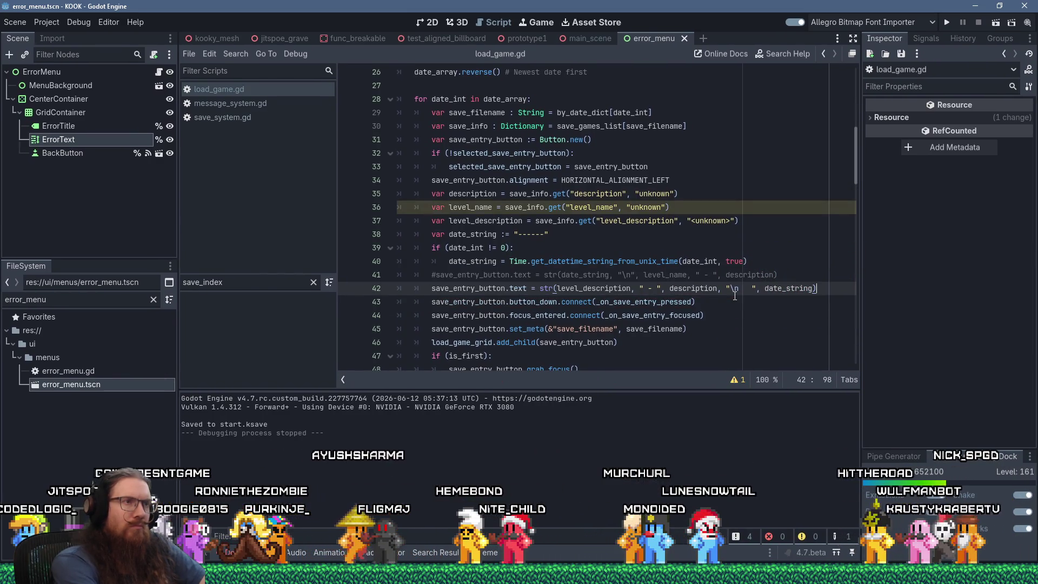
{"action": "key", "text": "Up"}
{"action": "key", "text": "Up"}
{"action": "key", "text": "Up"}
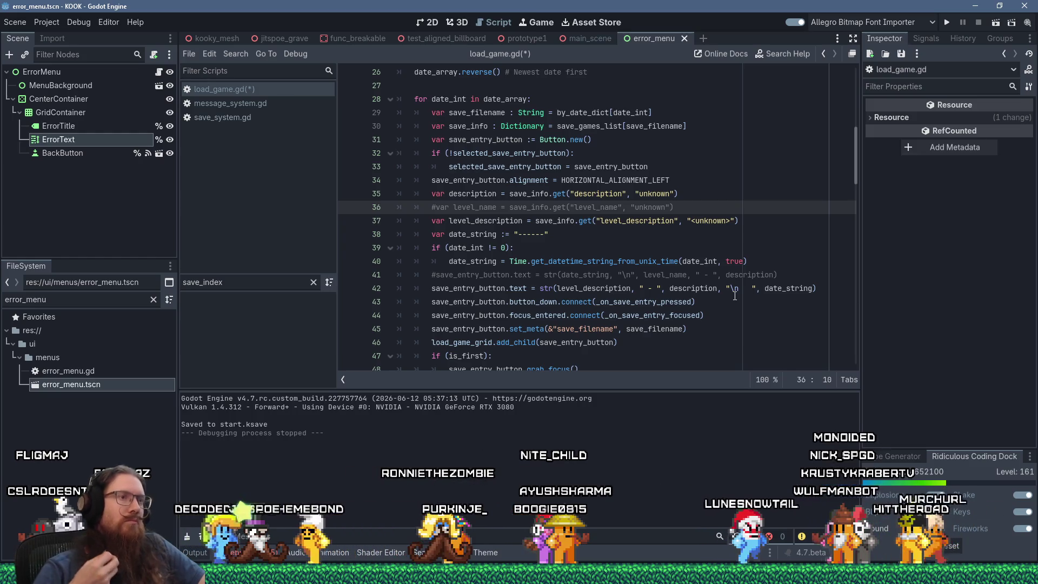
{"action": "key", "text": "F5"}
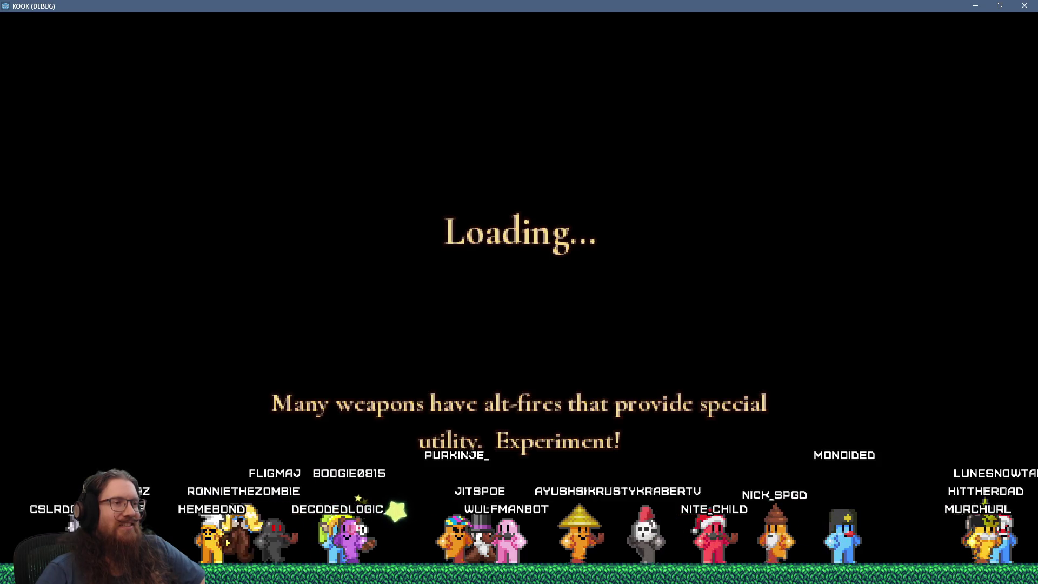
Step: Check the save list entries like "LEVEL_NAME_START - start" with dates, then return to Godot
{"action": "key", "text": "Escape"}
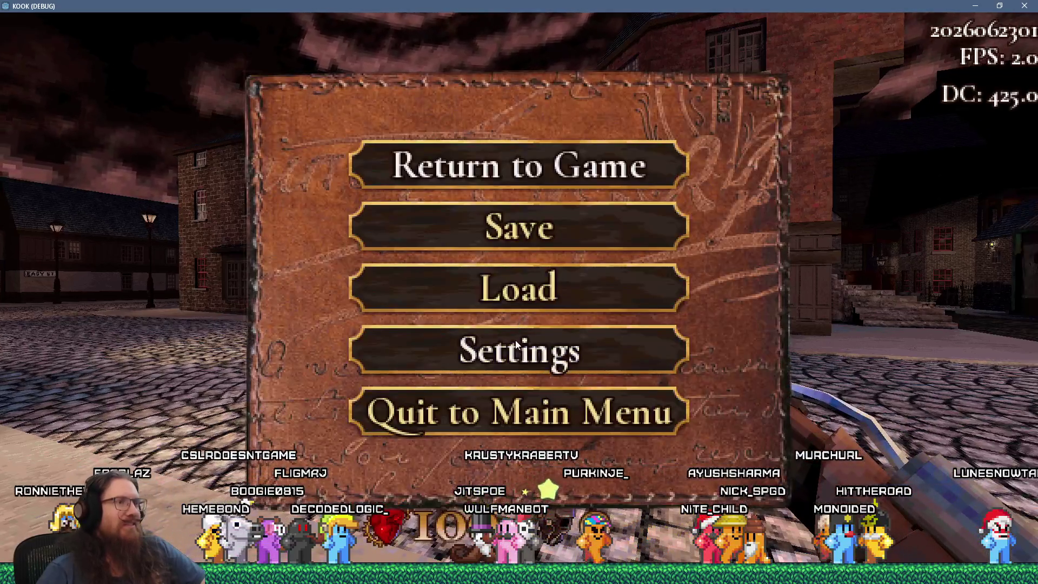
{"action": "left_click", "coordinate": [531, 306]}
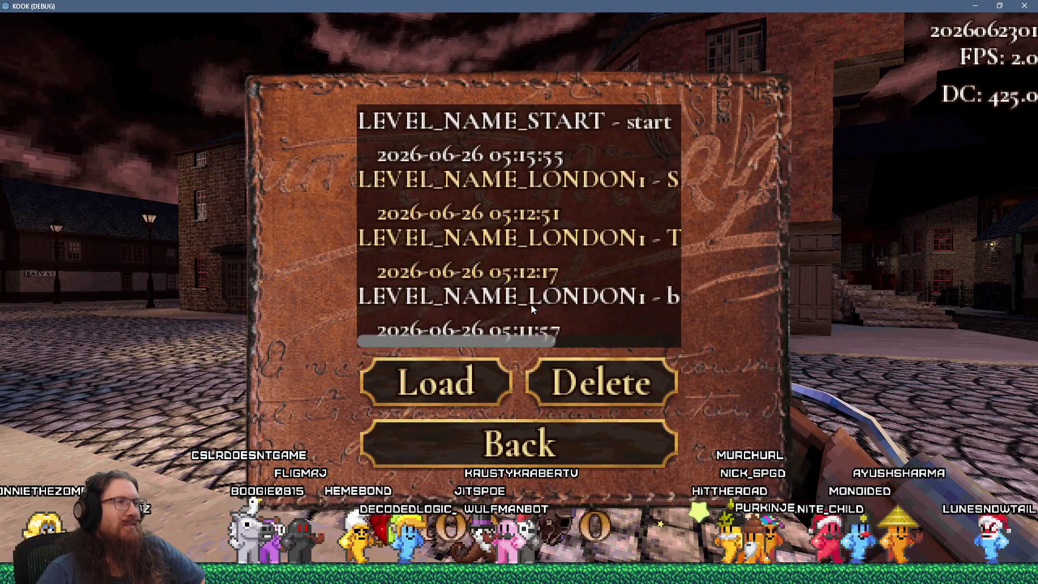
{"action": "scroll", "coordinate": [532, 281], "scroll_direction": "right", "scroll_amount": 3}
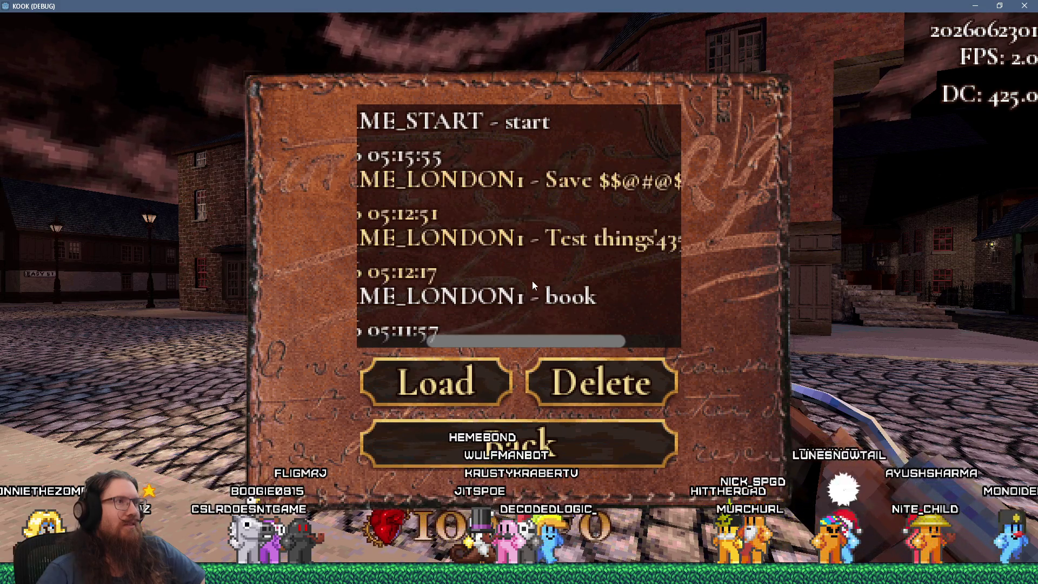
{"action": "scroll", "coordinate": [532, 280], "scroll_direction": "right", "scroll_amount": 2}
{"action": "scroll", "coordinate": [530, 285], "scroll_direction": "left", "scroll_amount": 5}
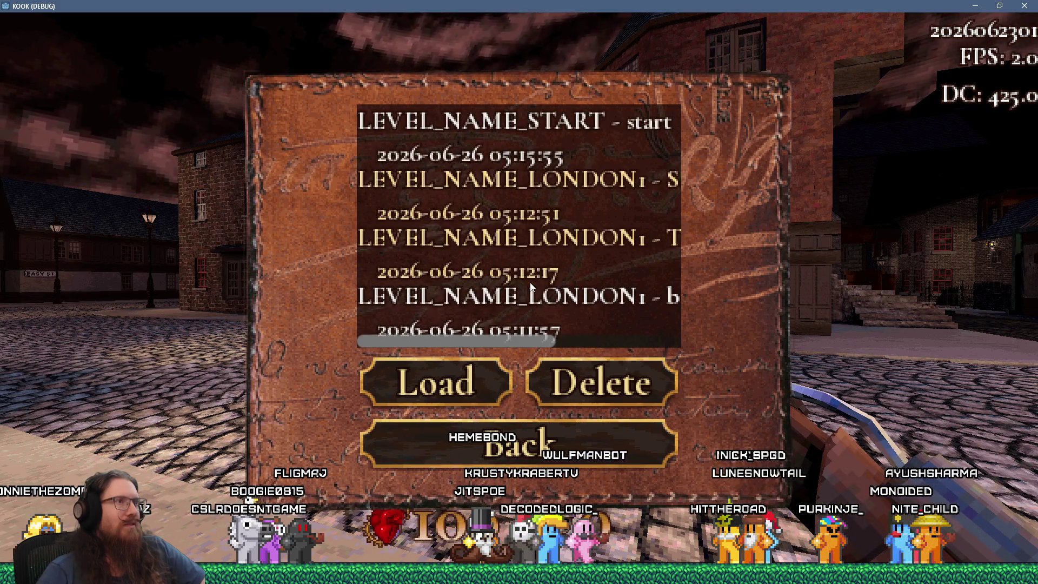
{"action": "key", "text": "alt+Tab"}
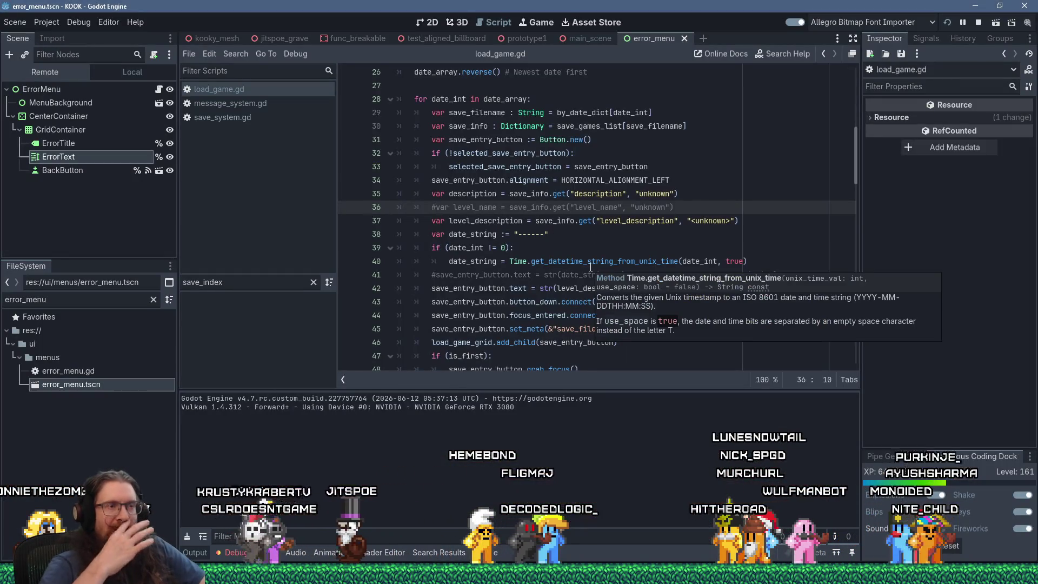
Step: Wrap the save_info description lookup on line 35 in tr()
{"action": "scroll", "coordinate": [562, 260], "scroll_direction": "down", "scroll_amount": 1}
{"action": "scroll", "coordinate": [573, 254], "scroll_direction": "up", "scroll_amount": 1}
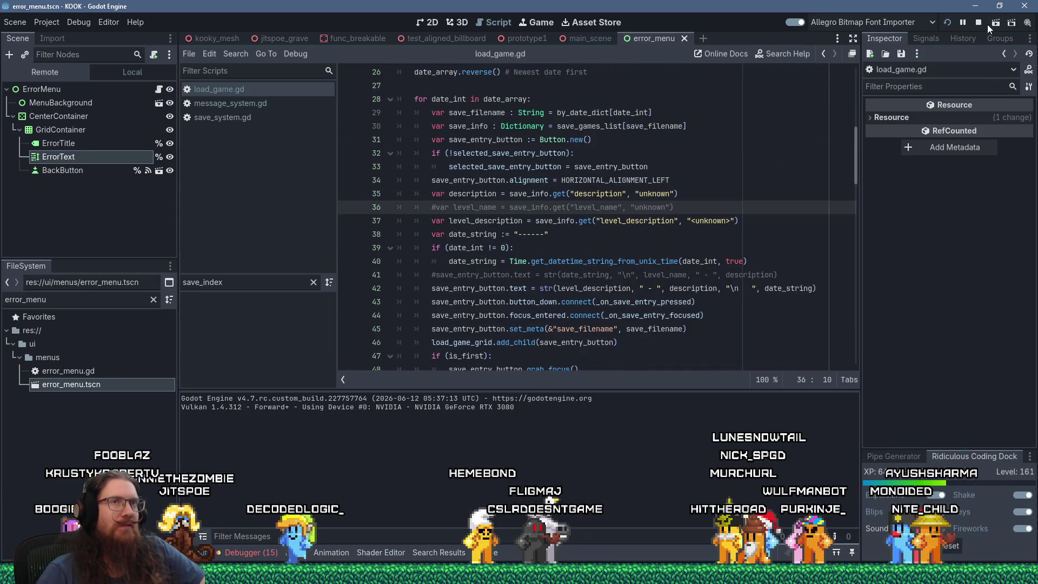
{"action": "scroll", "coordinate": [699, 233], "scroll_direction": "down", "scroll_amount": 3}
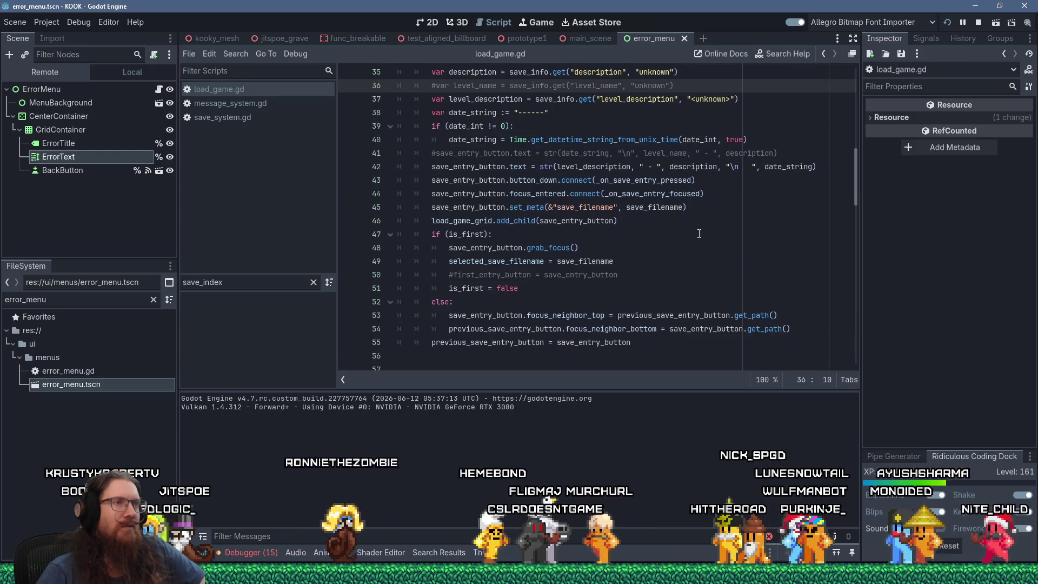
{"action": "scroll", "coordinate": [701, 230], "scroll_direction": "up", "scroll_amount": 6}
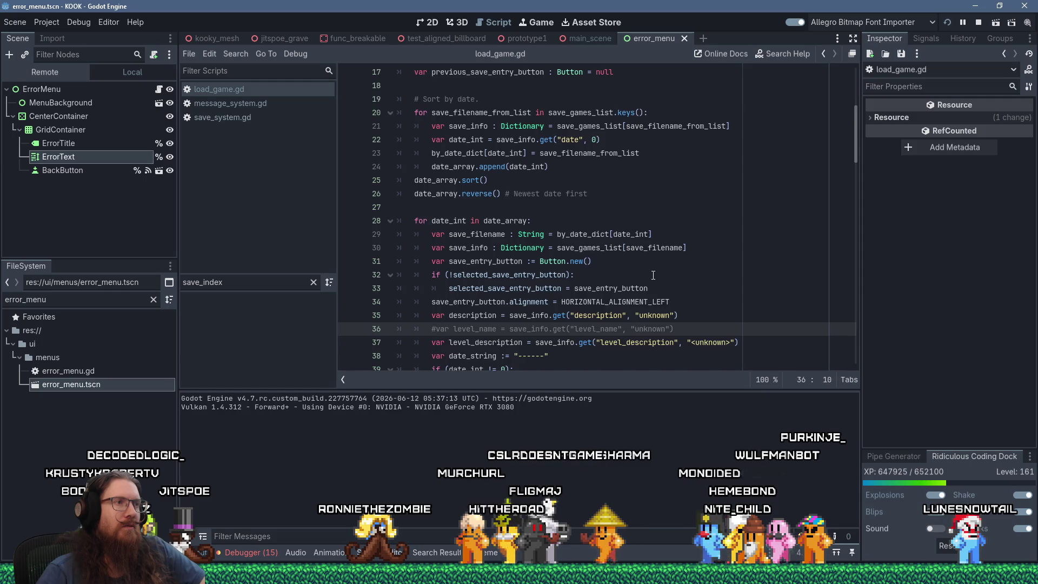
{"action": "scroll", "coordinate": [653, 275], "scroll_direction": "down", "scroll_amount": 2}
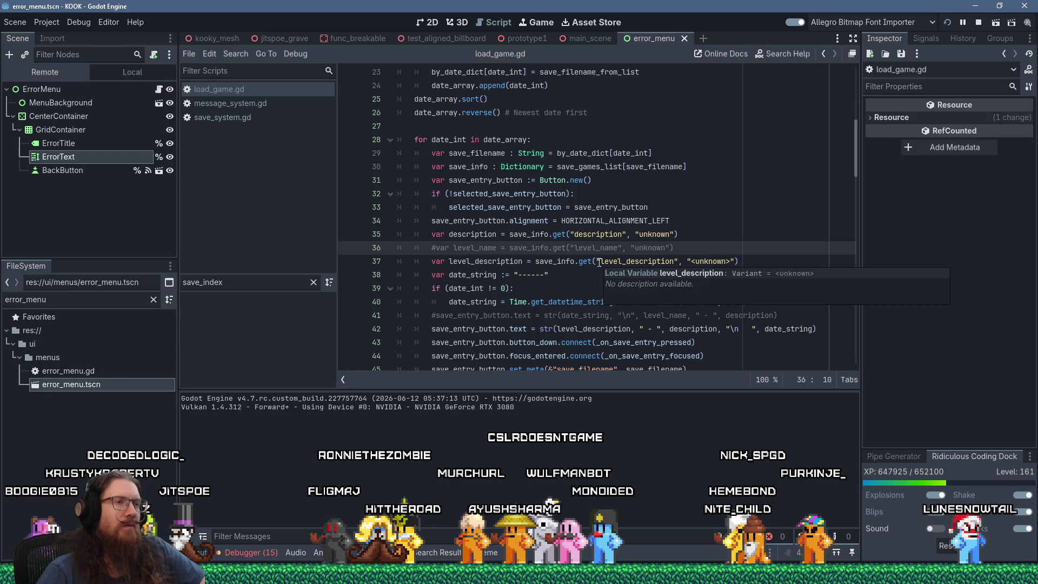
{"action": "left_click", "coordinate": [510, 234]}
{"action": "type", "text": "tr("}
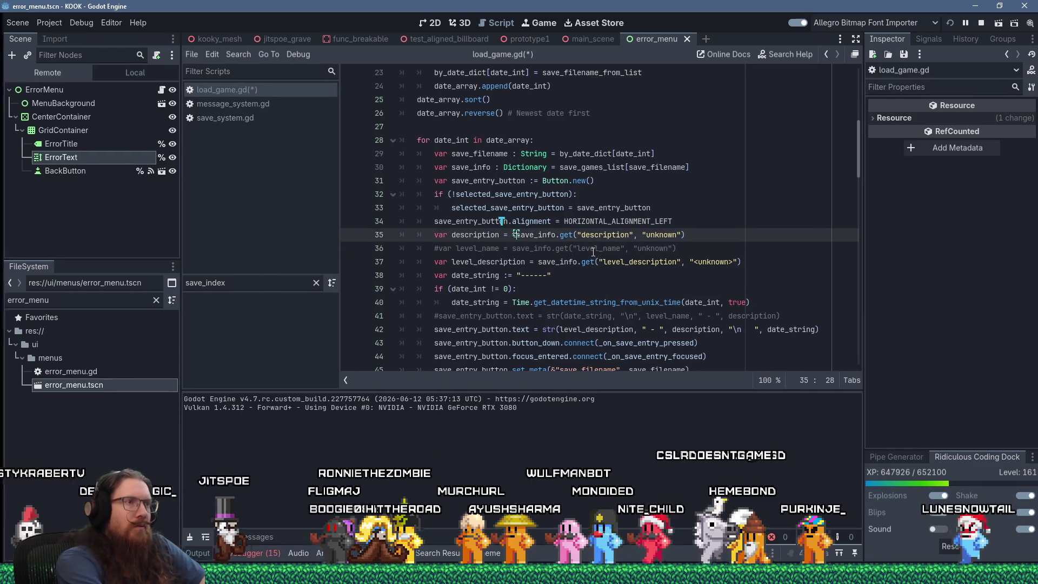
{"action": "key", "text": "End"}
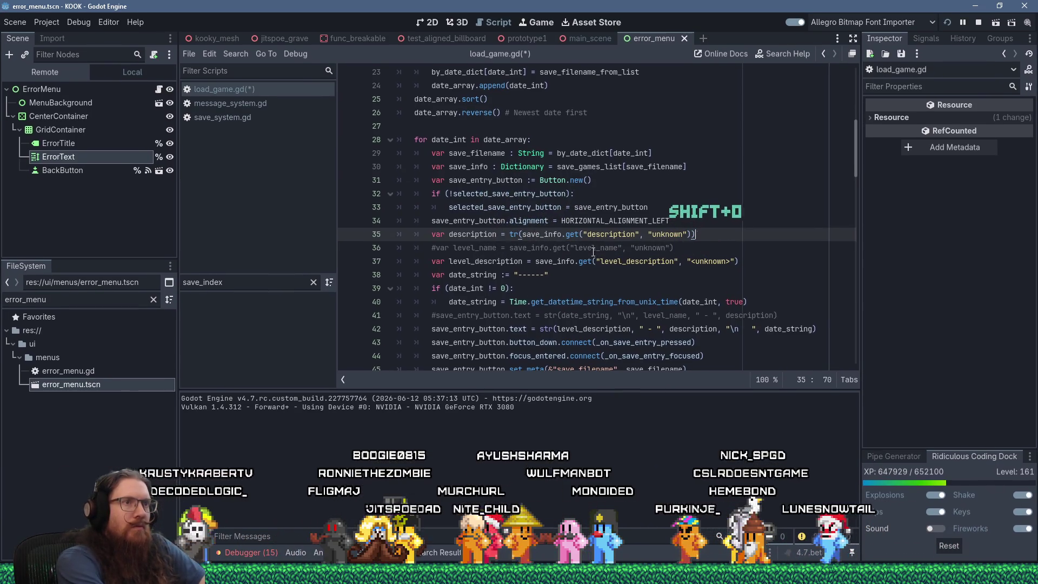
Step: Save load_game.gd, relaunch the game with F5 and bring up its pause menu
{"action": "key", "text": "ctrl+s"}
{"action": "key", "text": "F5"}
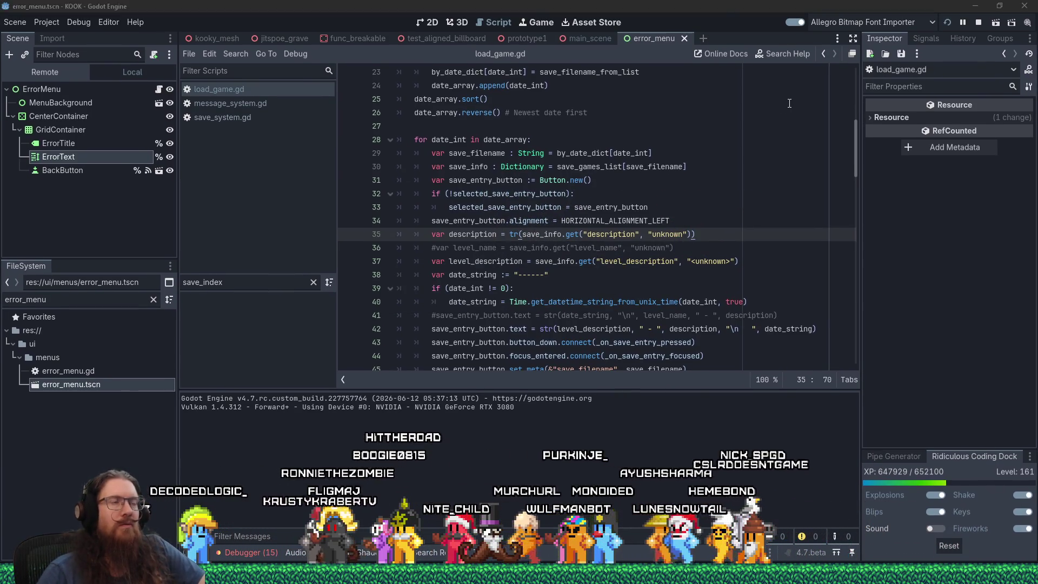
{"action": "key", "text": "Escape"}
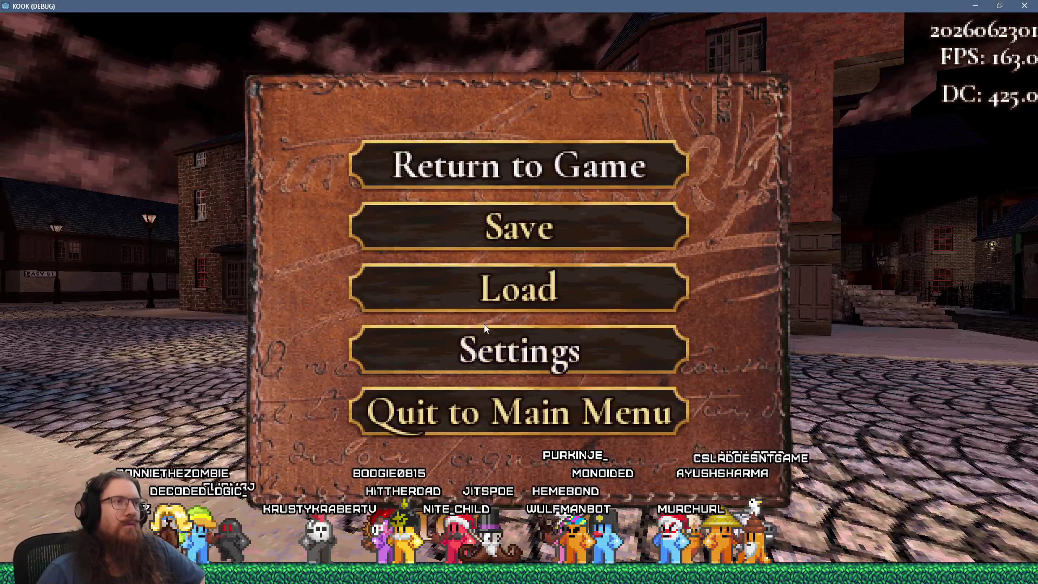
Step: Restart KOOK and reopen the load-game list, which still shows raw LEVEL_NAME keys
{"action": "left_click", "coordinate": [517, 302]}
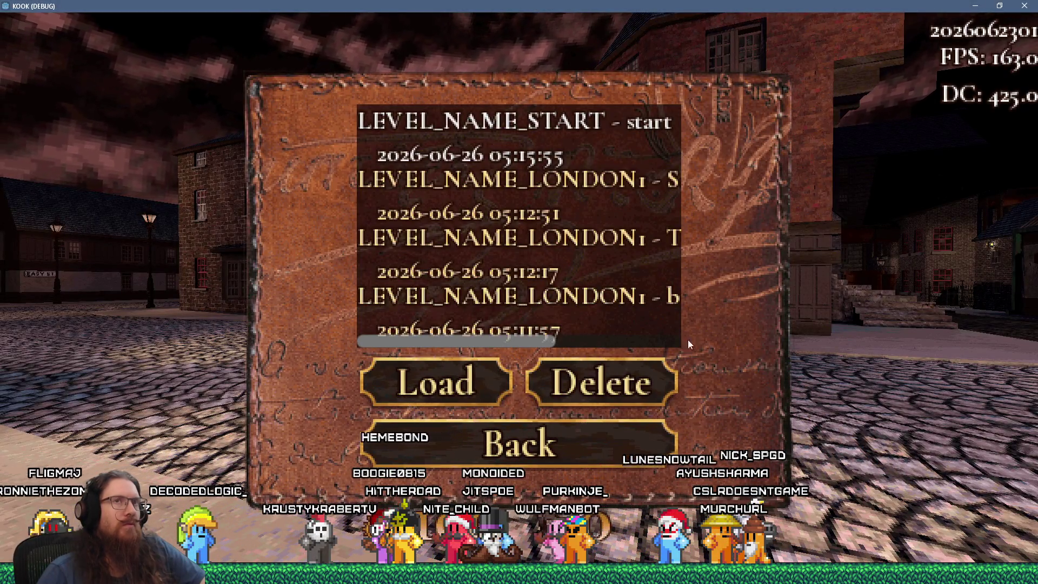
{"action": "key", "text": "alt+F4"}
{"action": "left_click", "coordinate": [947, 21]}
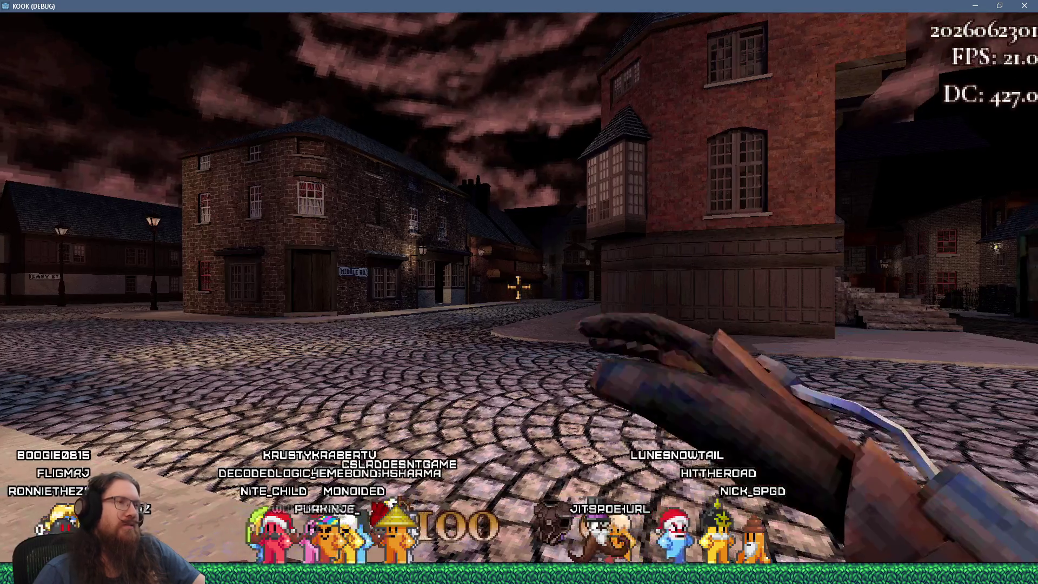
{"action": "key", "text": "Escape"}
{"action": "left_click", "coordinate": [540, 297]}
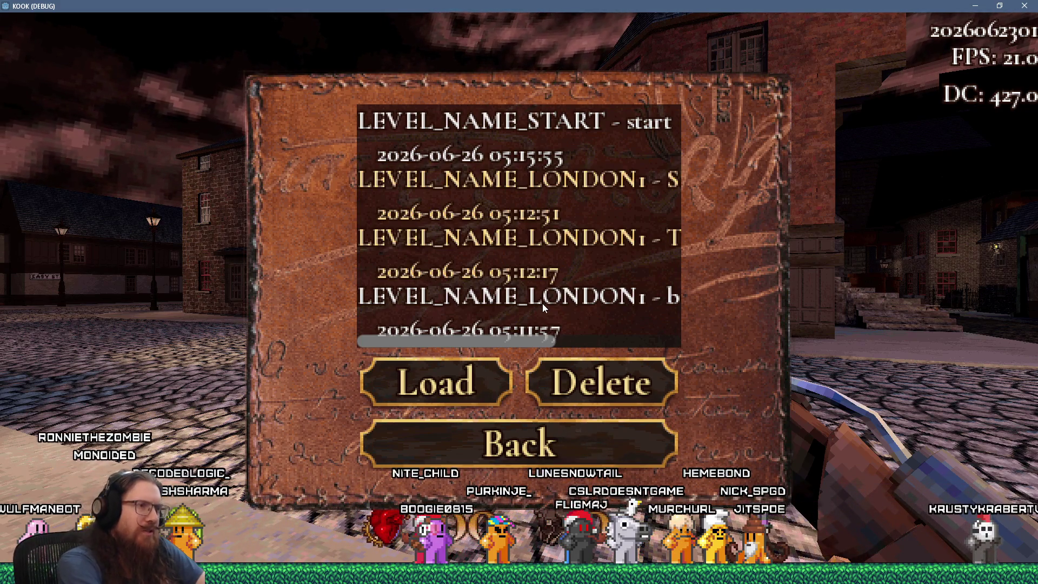
Step: Open the project's kook_godot ui folder in File Explorer through the Run dialog
{"action": "key", "text": "super+r"}
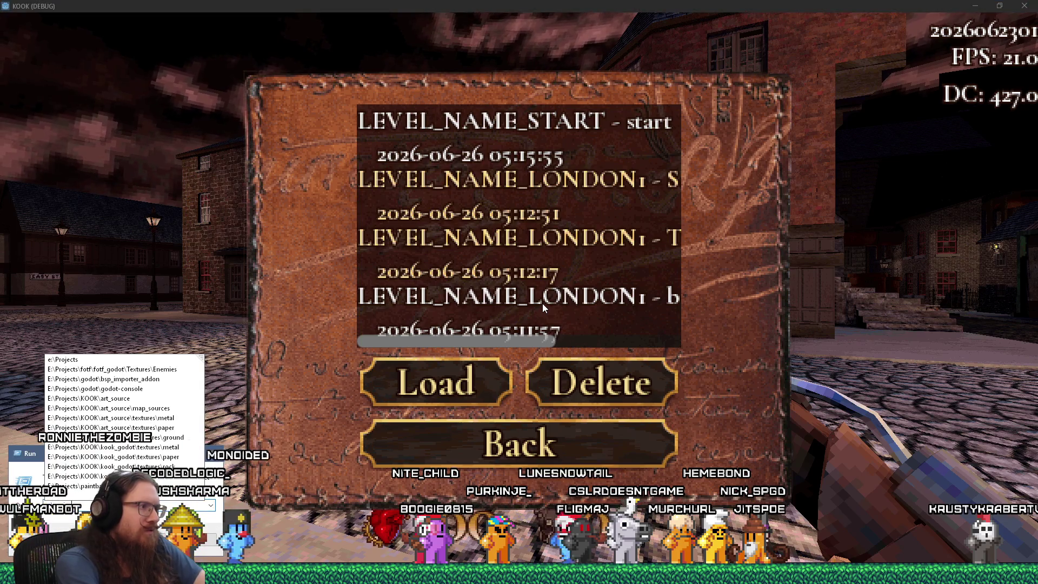
{"action": "type", "text": "kook\\"}
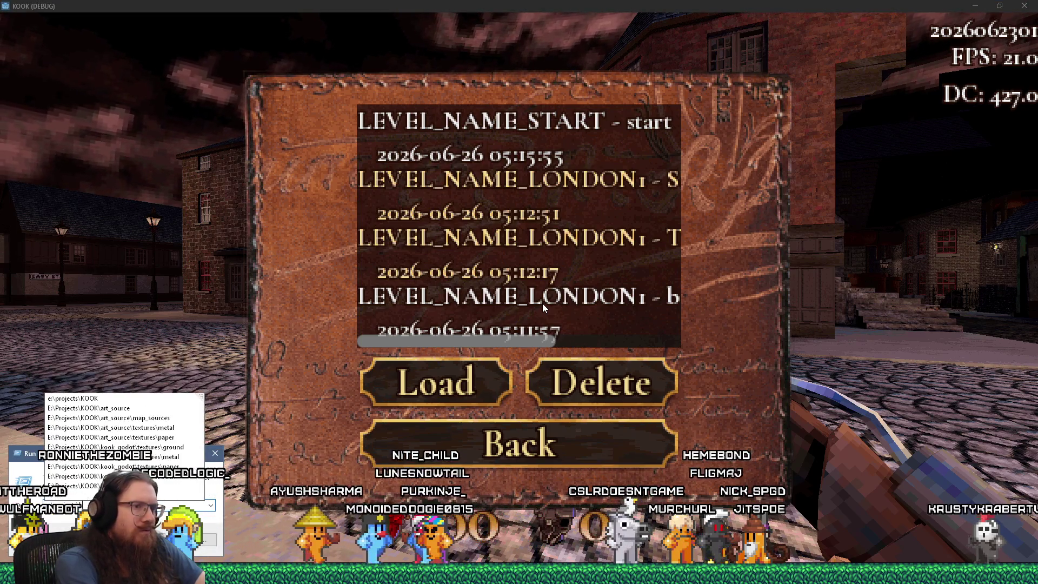
{"action": "type", "text": "kook_godot"}
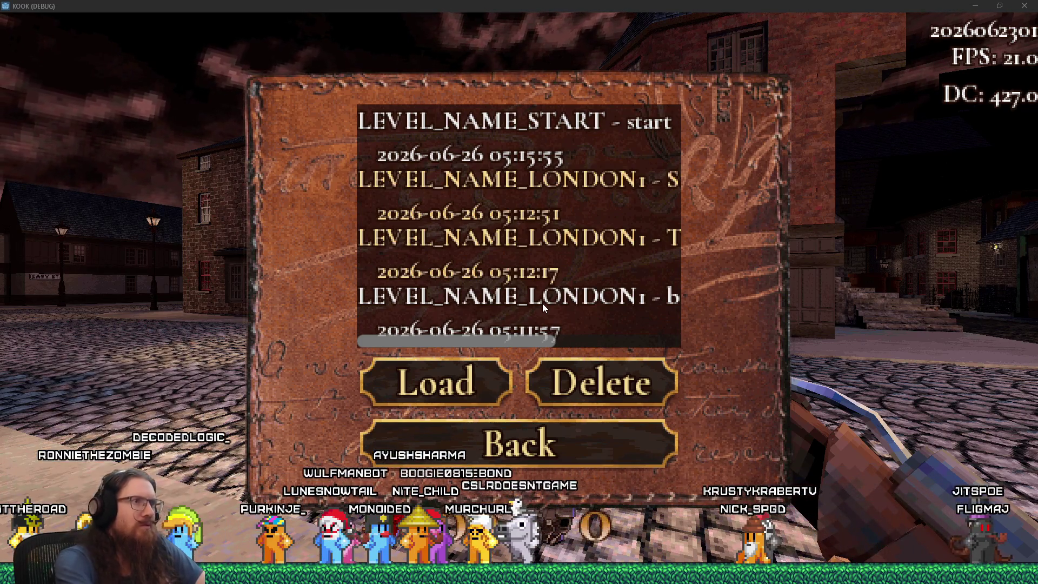
{"action": "key", "text": "Return"}
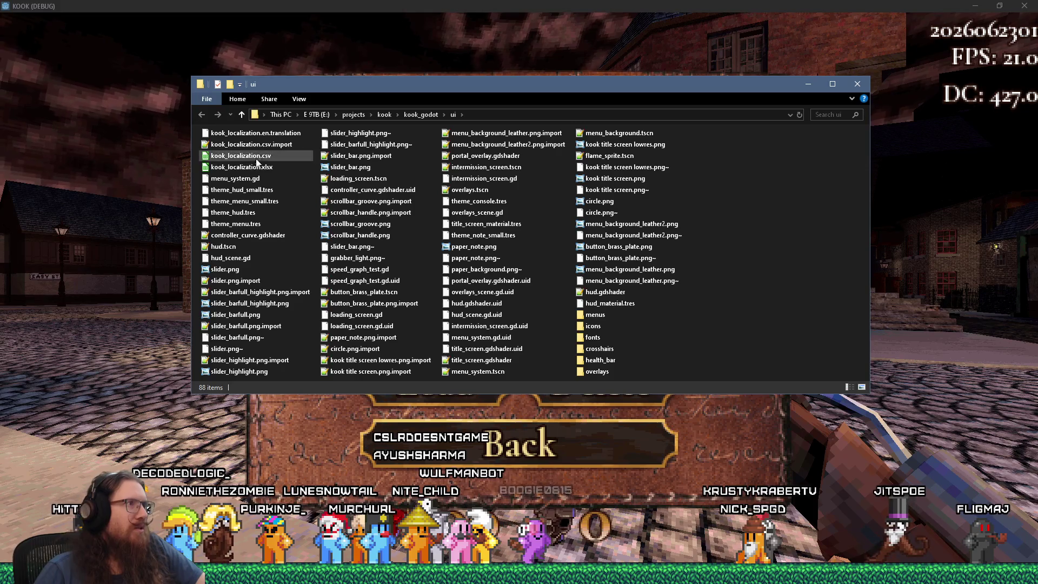
Step: Open kook_localization.xlsx and find LEVEL_NAME_START in row 165, which reads 'Start Level'
{"action": "double_click", "coordinate": [258, 167]}
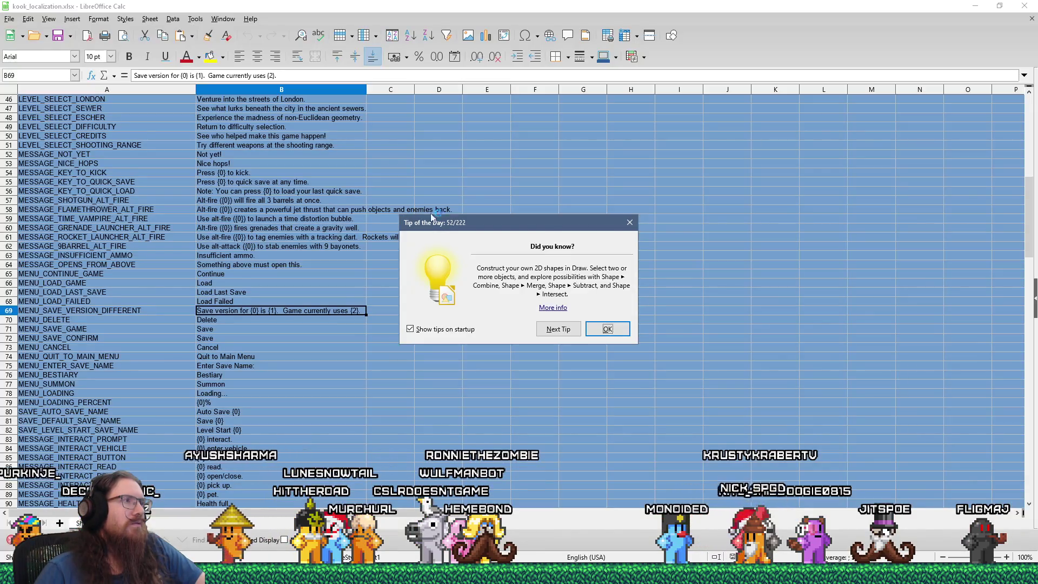
{"action": "left_click", "coordinate": [630, 223]}
{"action": "scroll", "coordinate": [427, 268], "scroll_direction": "up", "scroll_amount": 8}
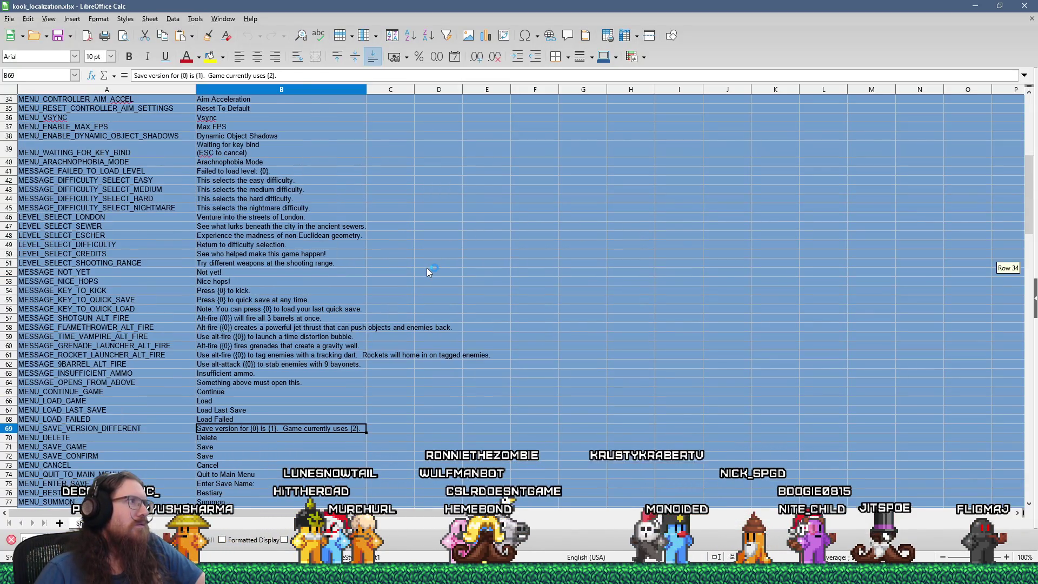
{"action": "scroll", "coordinate": [427, 267], "scroll_direction": "down", "scroll_amount": 20}
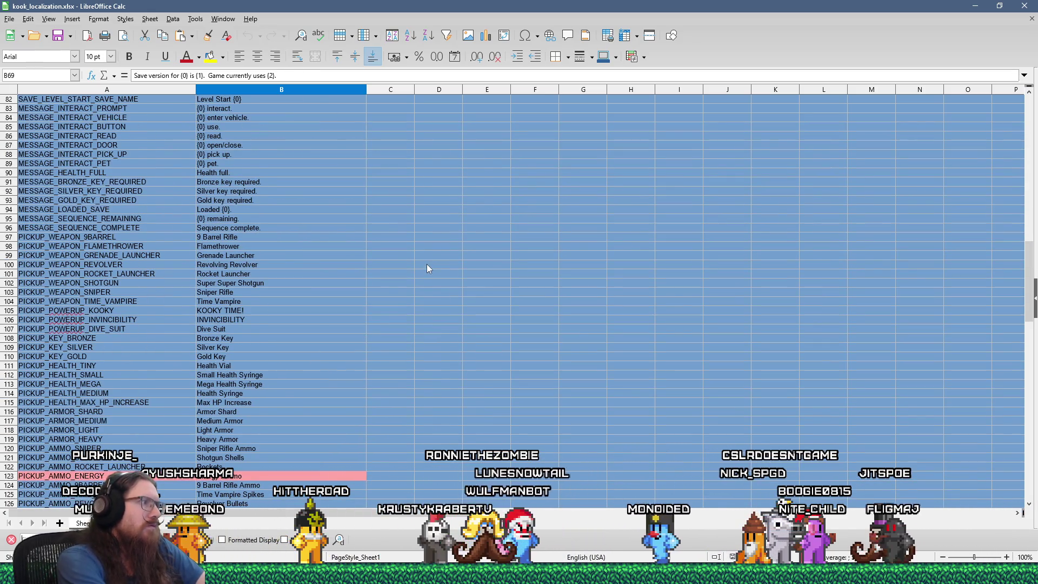
{"action": "key", "text": "Return"}
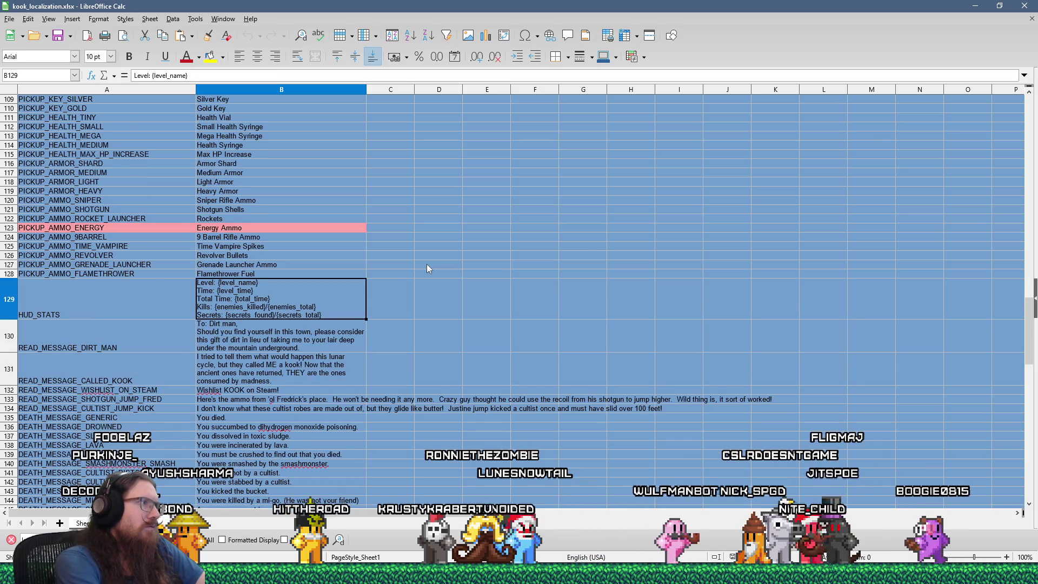
{"action": "key", "text": "Return"}
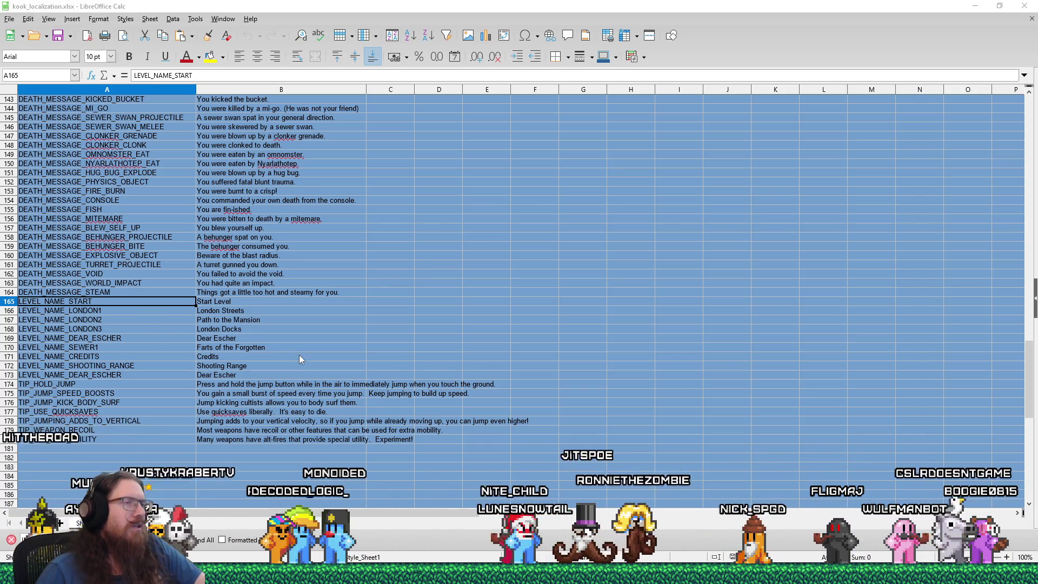
{"action": "key", "text": "alt+Tab"}
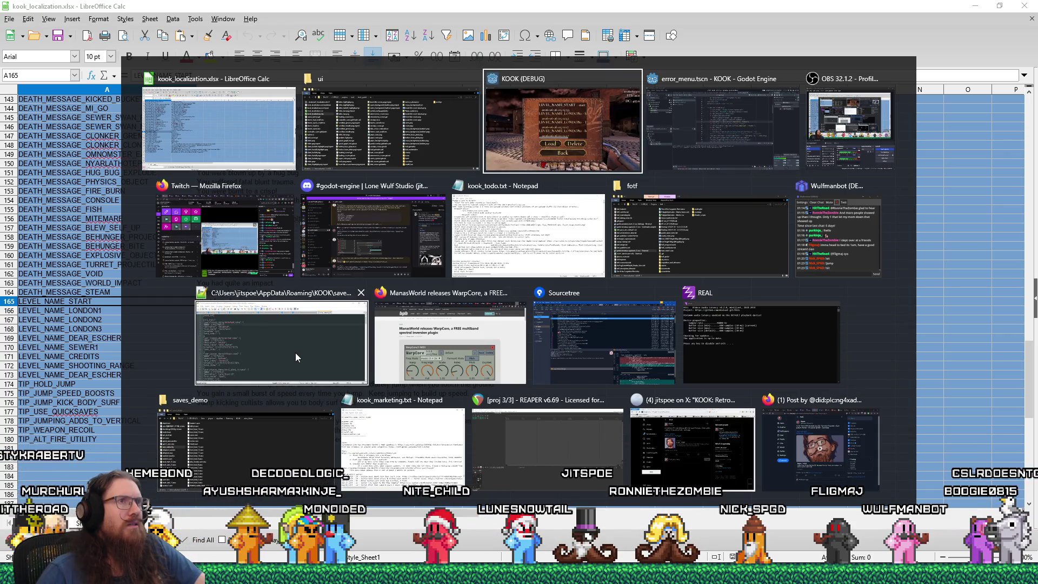
Step: Stop the debug run and remove the tr() wrapper from the save description on line 35
{"action": "key", "text": "alt+Tab"}
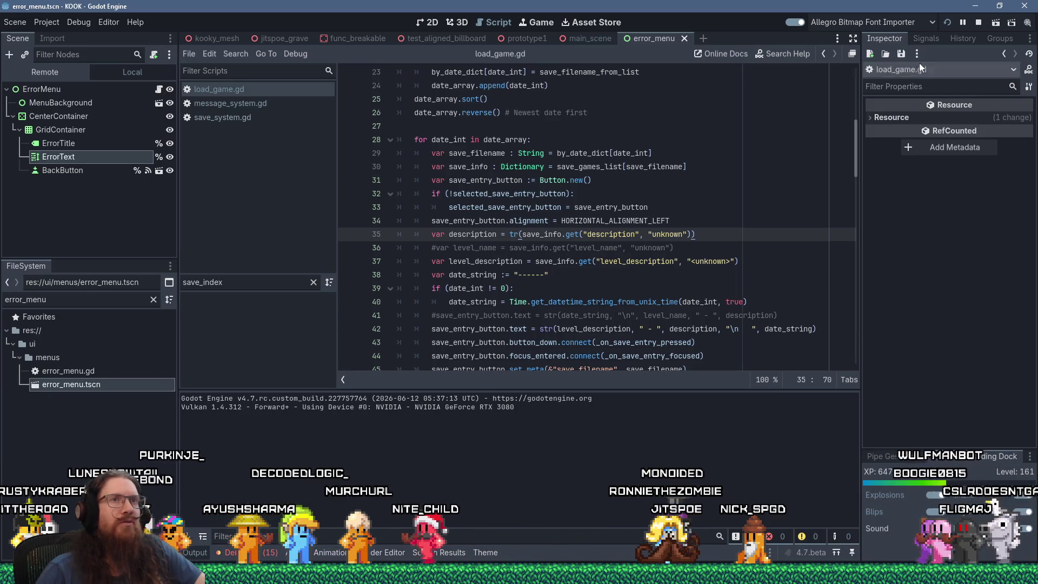
{"action": "key", "text": "F8"}
{"action": "left_click", "coordinate": [513, 234]}
{"action": "left_click", "coordinate": [522, 234]}
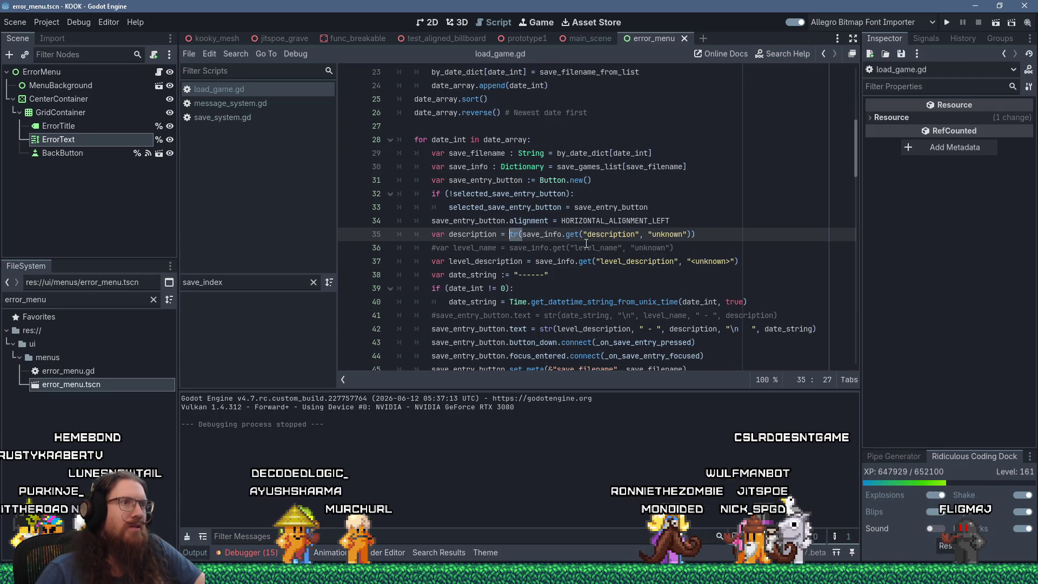
{"action": "key", "text": "shift+Delete"}
{"action": "key", "text": "End"}
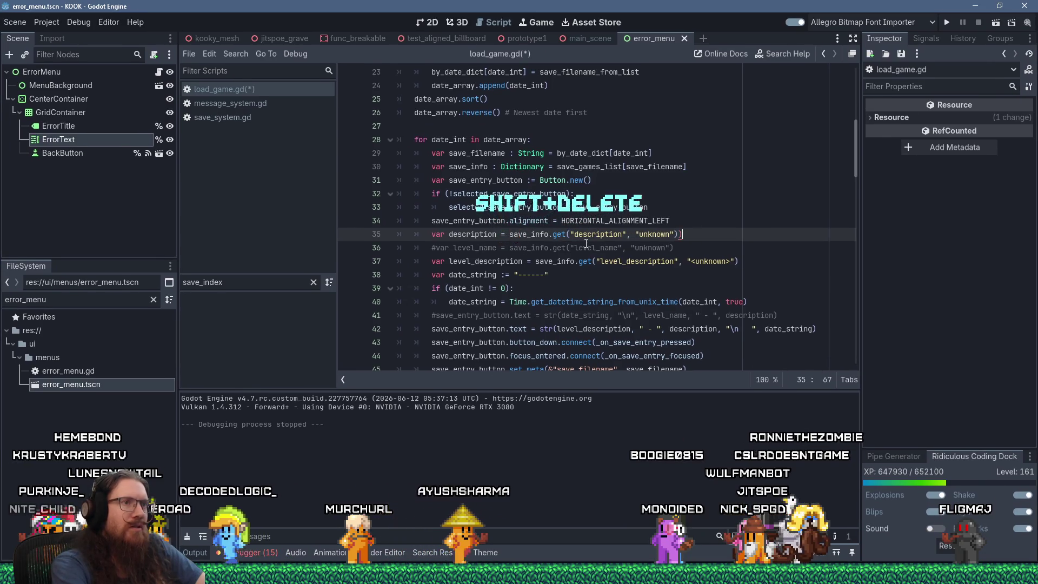
{"action": "key", "text": "BackSpace"}
Step: Wrap line 37's level_description lookup in tr() and run the project again
{"action": "key", "text": "Down"}
{"action": "key", "text": "Left"}
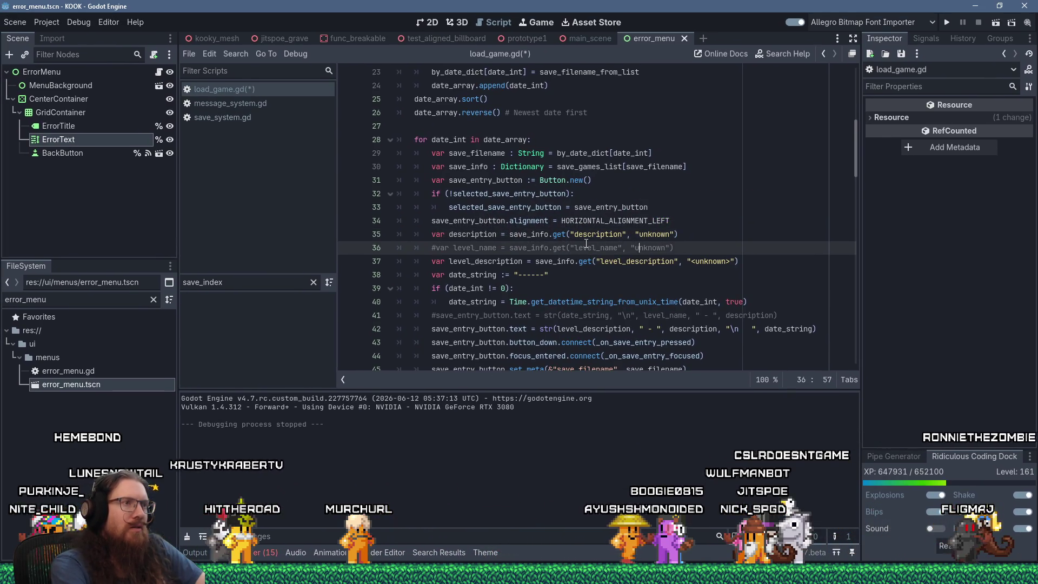
{"action": "key", "text": "Down"}
{"action": "type", "text": "tr("}
{"action": "key", "text": "End"}
{"action": "type", "text": ")"}
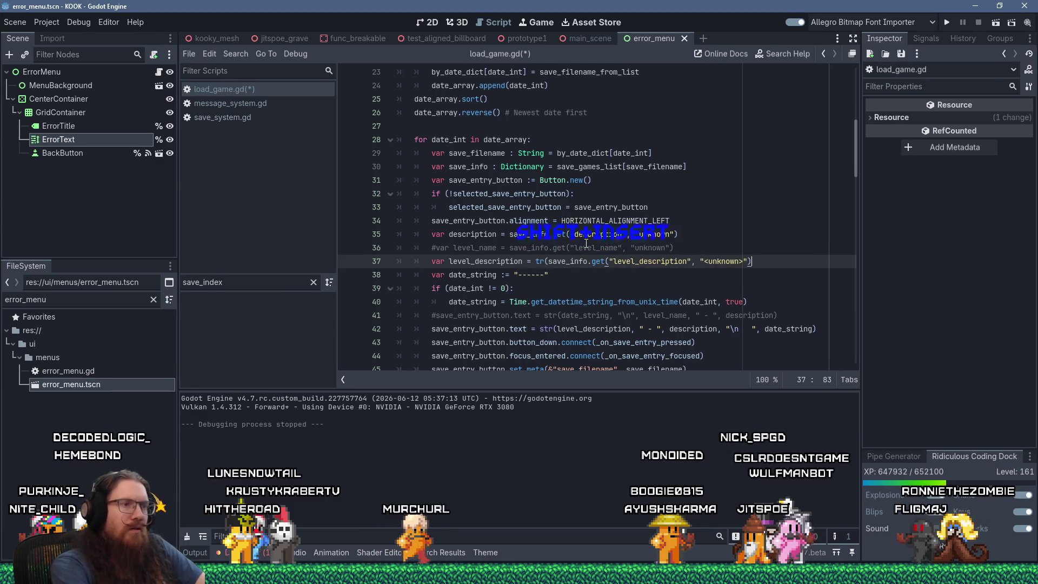
{"action": "type", "text": ")"}
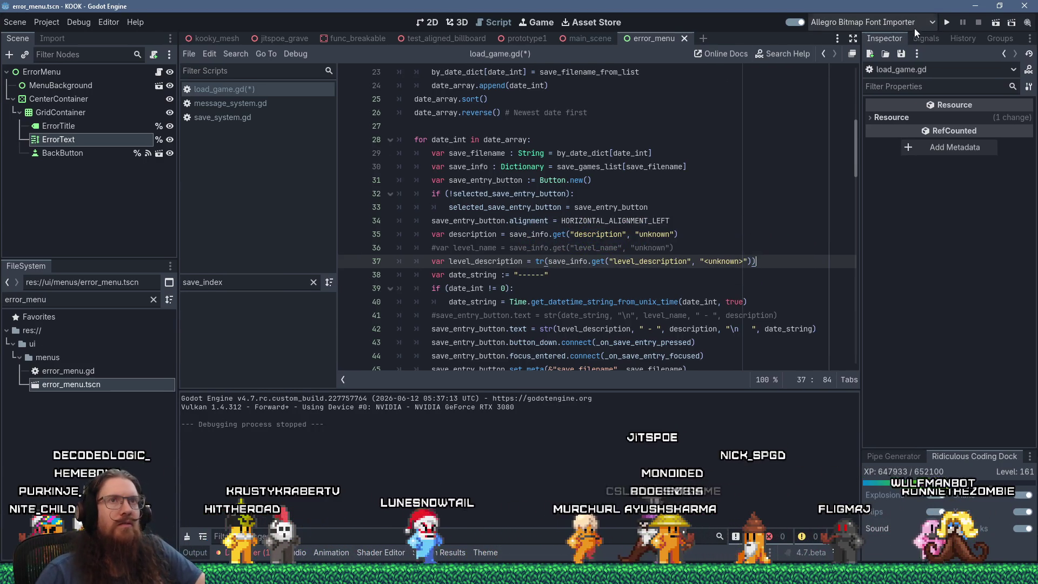
{"action": "left_click", "coordinate": [946, 22]}
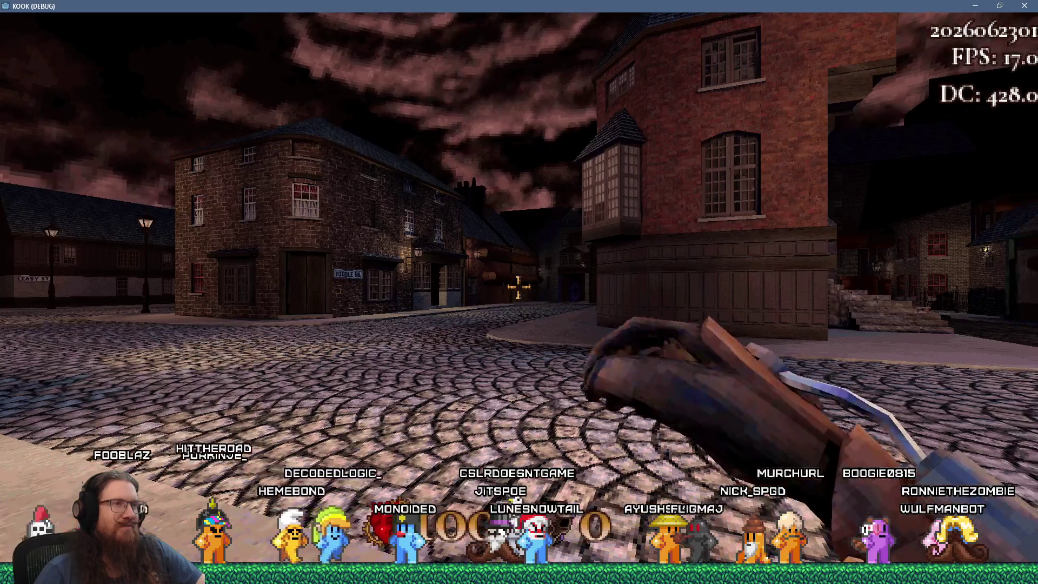
Step: Check that the Load list shows Start Level and London Streets with dates, then stop the game
{"action": "key", "text": "Escape"}
{"action": "left_click", "coordinate": [544, 303]}
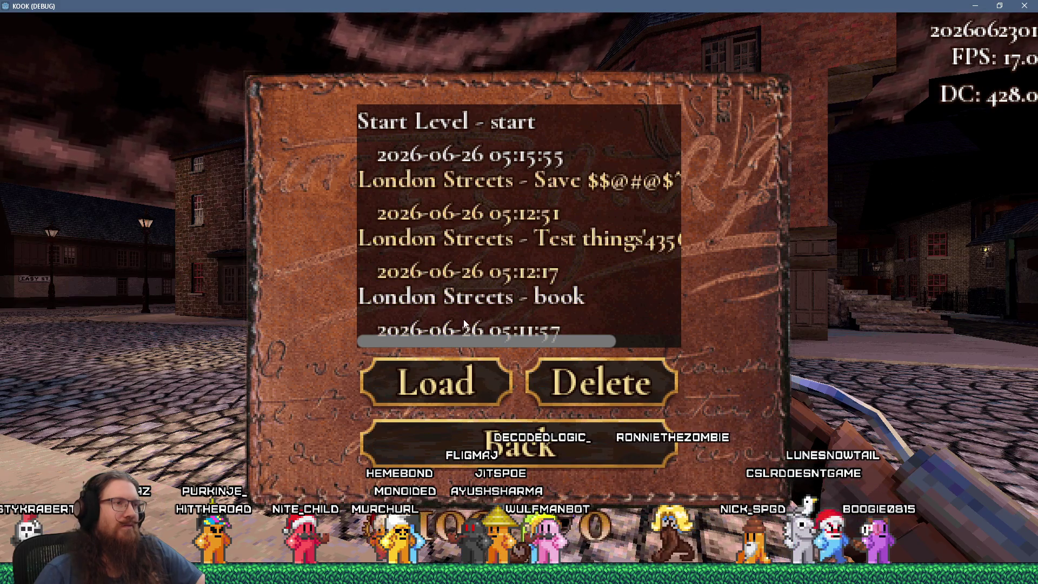
{"action": "scroll", "coordinate": [462, 320], "scroll_direction": "right", "scroll_amount": 3}
{"action": "scroll", "coordinate": [462, 320], "scroll_direction": "left", "scroll_amount": 3}
{"action": "scroll", "coordinate": [479, 215], "scroll_direction": "right", "scroll_amount": 3}
{"action": "scroll", "coordinate": [479, 215], "scroll_direction": "left", "scroll_amount": 3}
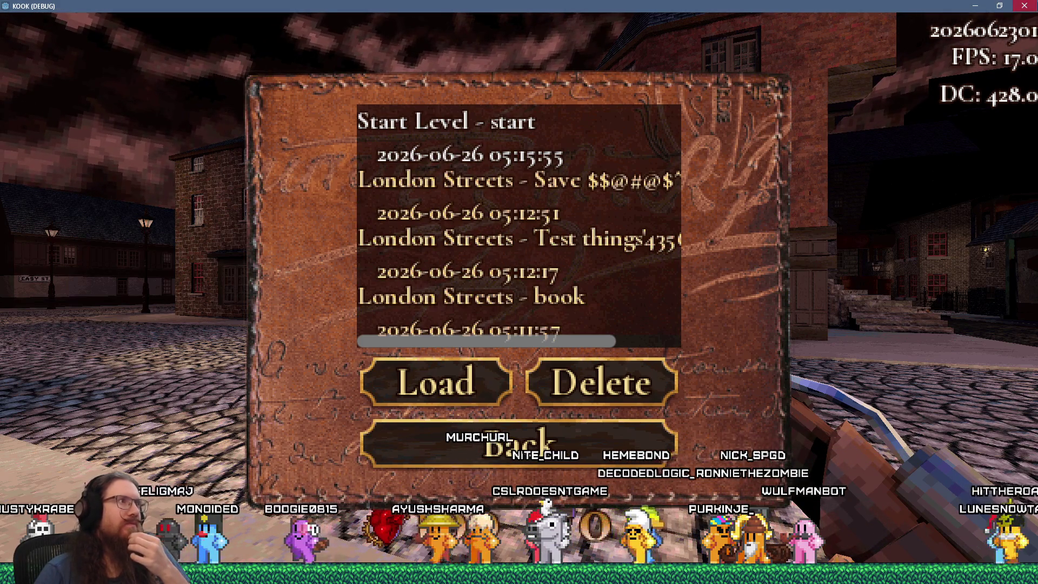
{"action": "key", "text": "F8"}
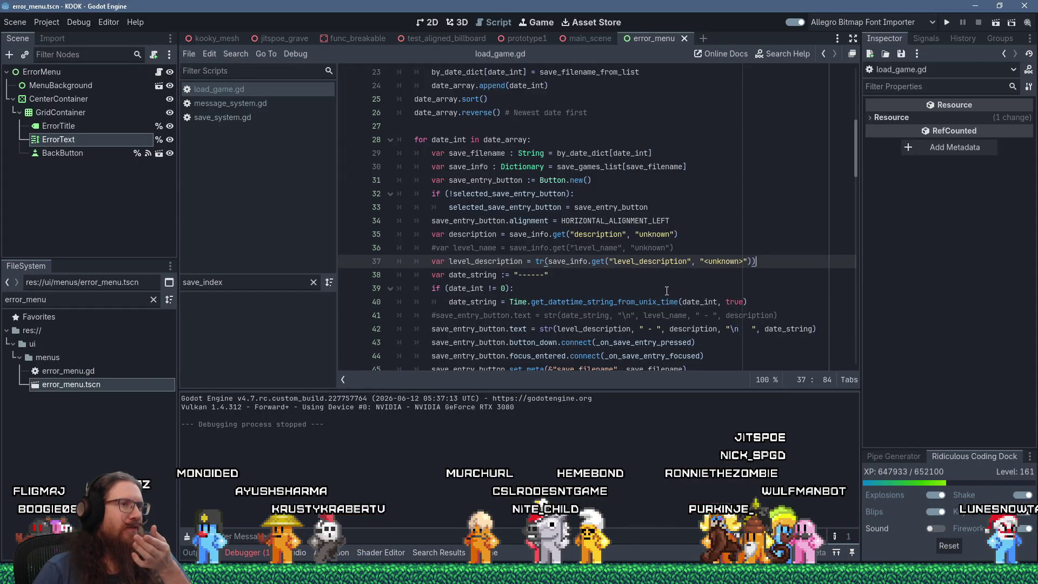
{"action": "scroll", "coordinate": [667, 291], "scroll_direction": "down", "scroll_amount": 1}
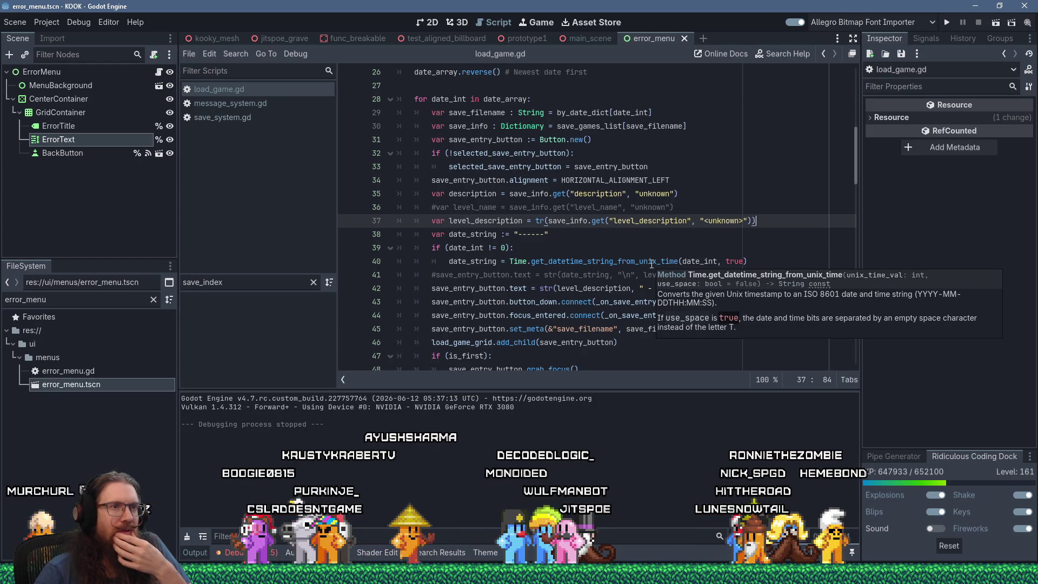
Step: Open the Time class docs from the get_datetime_string_from_unix_time call on line 40
{"action": "left_click", "coordinate": [651, 264]}
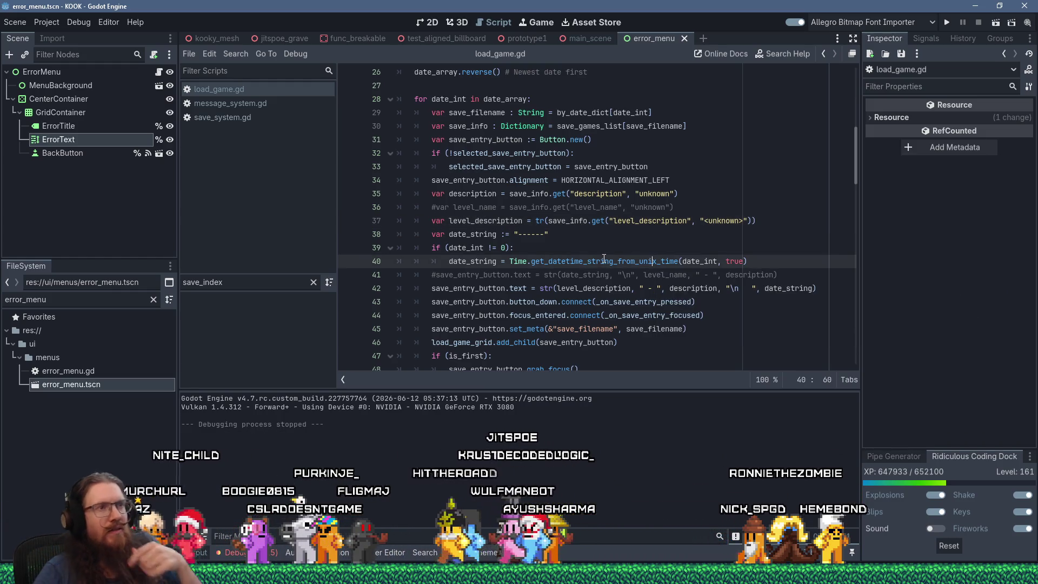
{"action": "left_click", "coordinate": [600, 261], "text": "ctrl"}
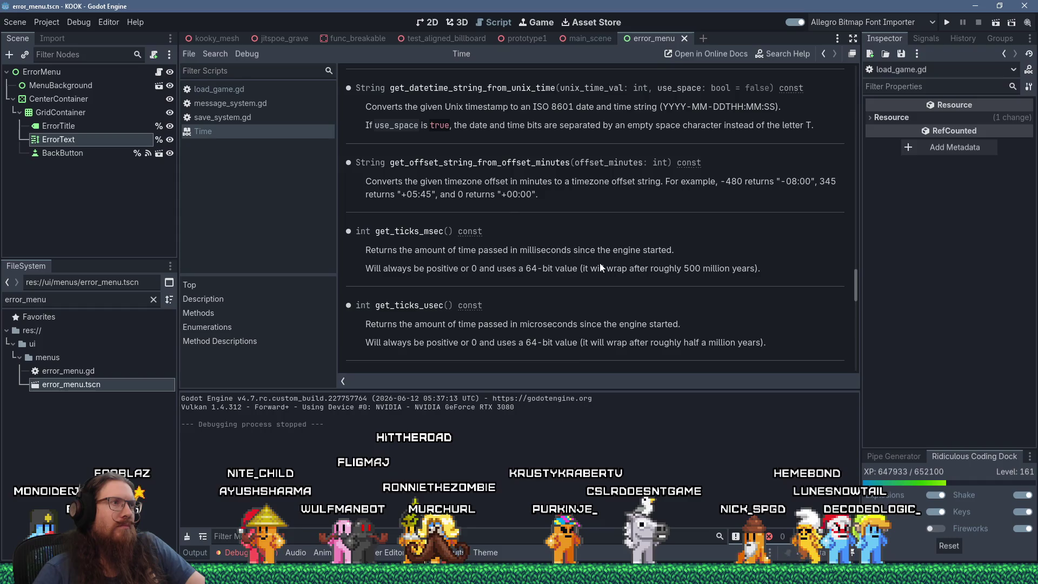
{"action": "scroll", "coordinate": [598, 262], "scroll_direction": "up", "scroll_amount": 1}
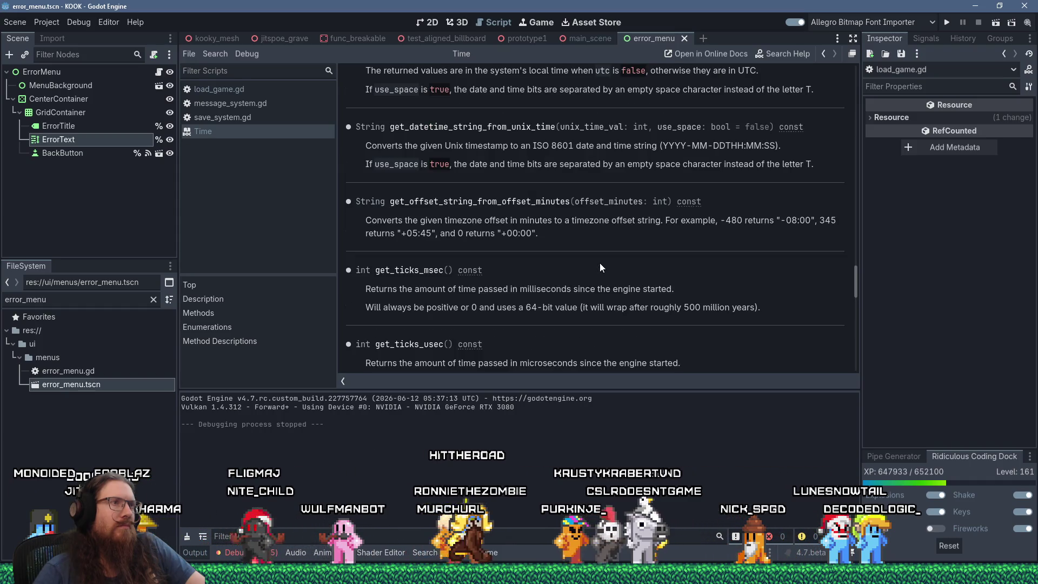
{"action": "scroll", "coordinate": [599, 262], "scroll_direction": "up", "scroll_amount": 2}
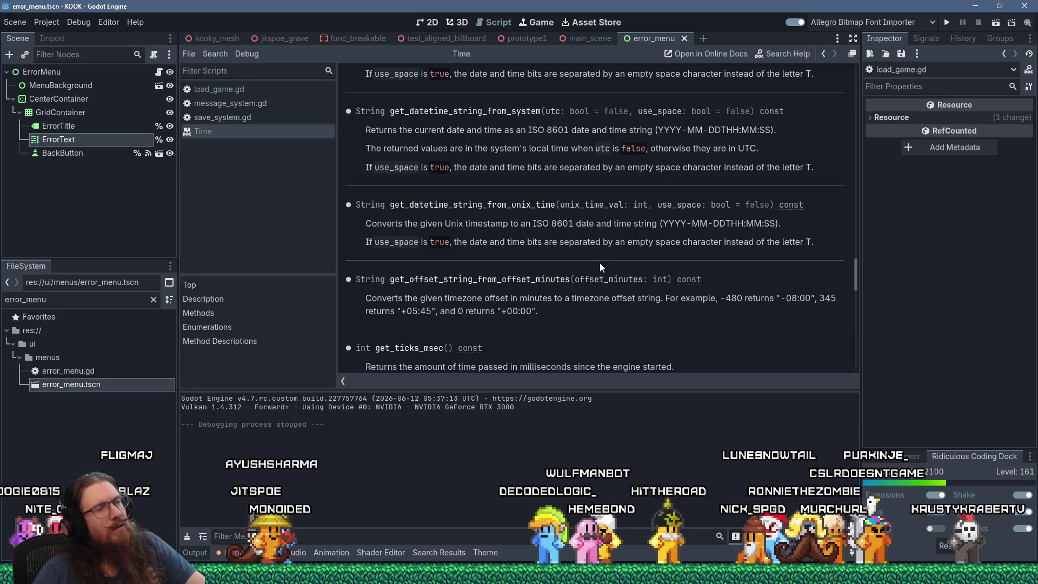
{"action": "double_click", "coordinate": [537, 208]}
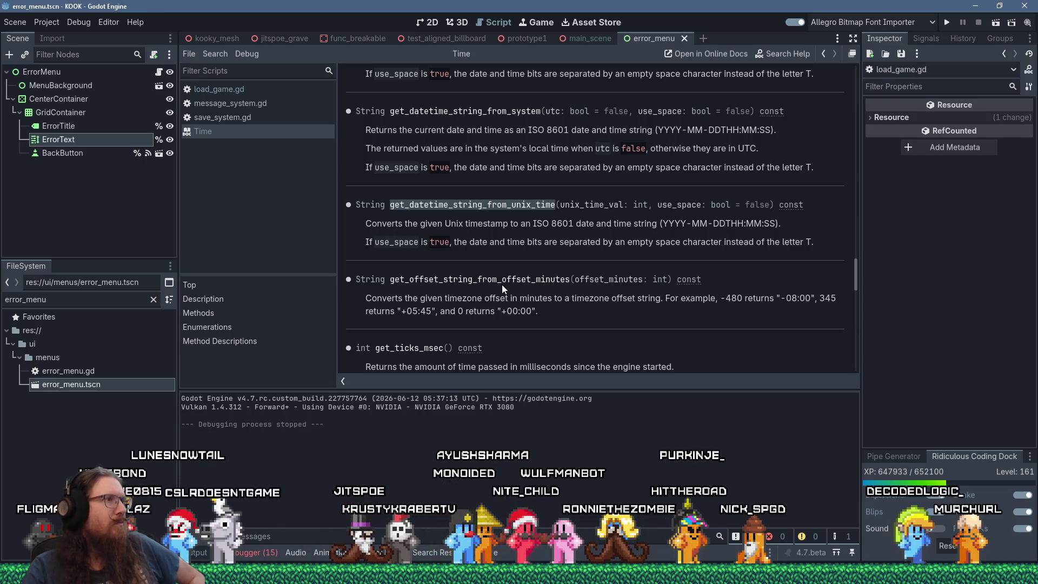
{"action": "scroll", "coordinate": [502, 284], "scroll_direction": "up", "scroll_amount": 5}
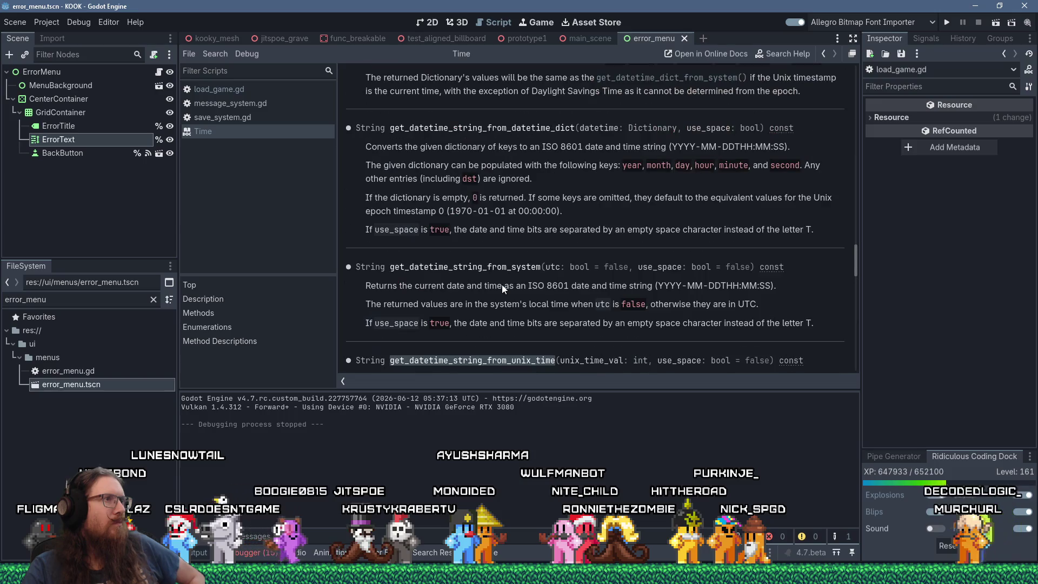
{"action": "scroll", "coordinate": [502, 284], "scroll_direction": "up", "scroll_amount": 4}
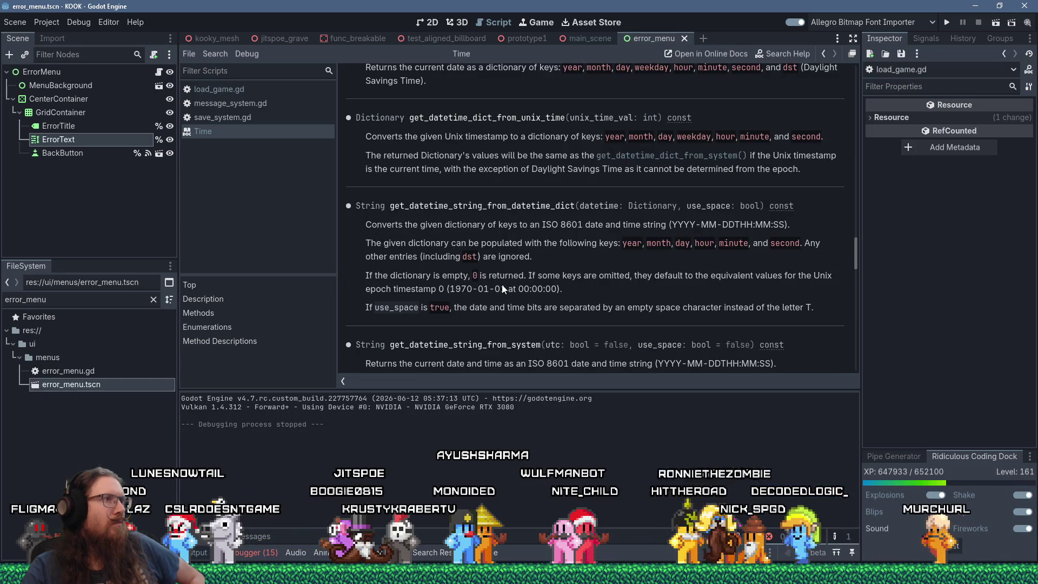
{"action": "scroll", "coordinate": [502, 285], "scroll_direction": "up", "scroll_amount": 4}
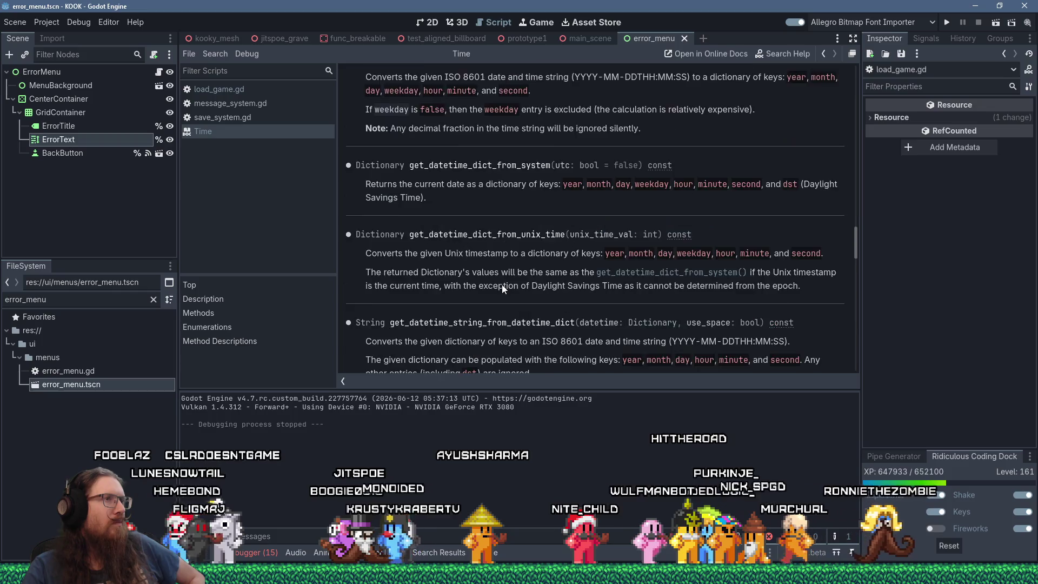
{"action": "scroll", "coordinate": [501, 289], "scroll_direction": "up", "scroll_amount": 3}
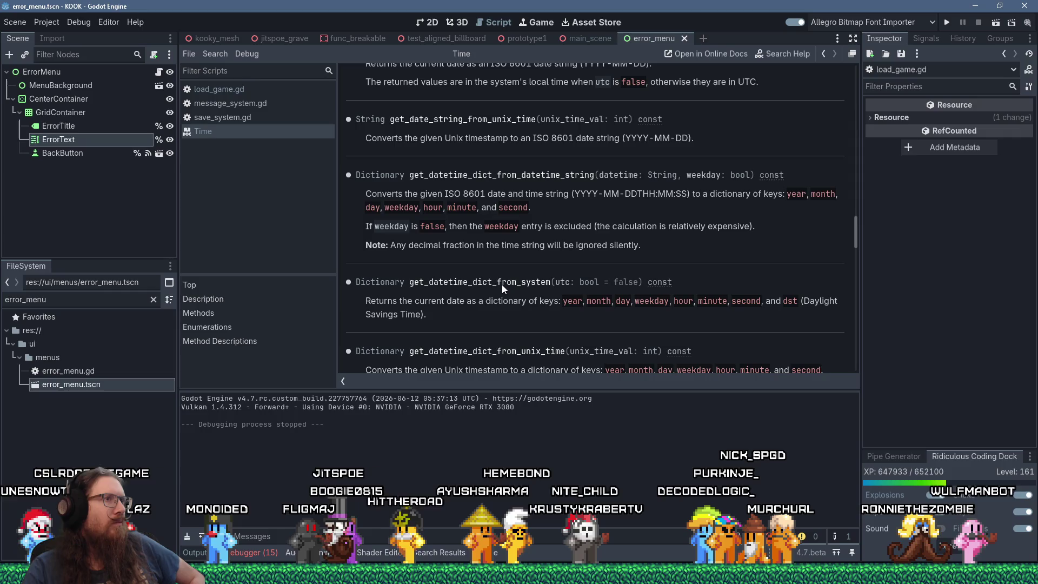
{"action": "scroll", "coordinate": [501, 287], "scroll_direction": "up", "scroll_amount": 1}
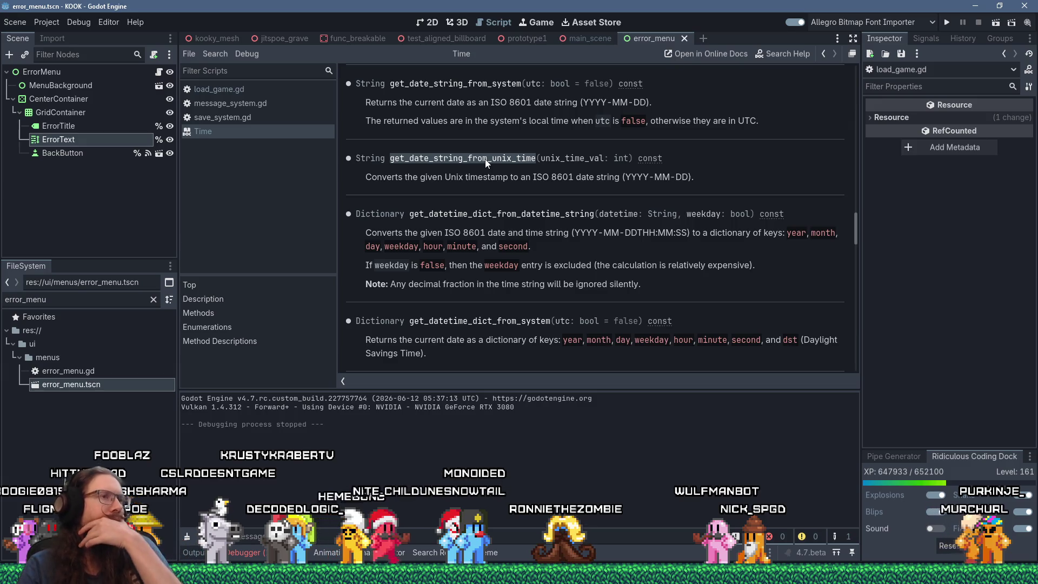
{"action": "scroll", "coordinate": [486, 163], "scroll_direction": "down", "scroll_amount": 3}
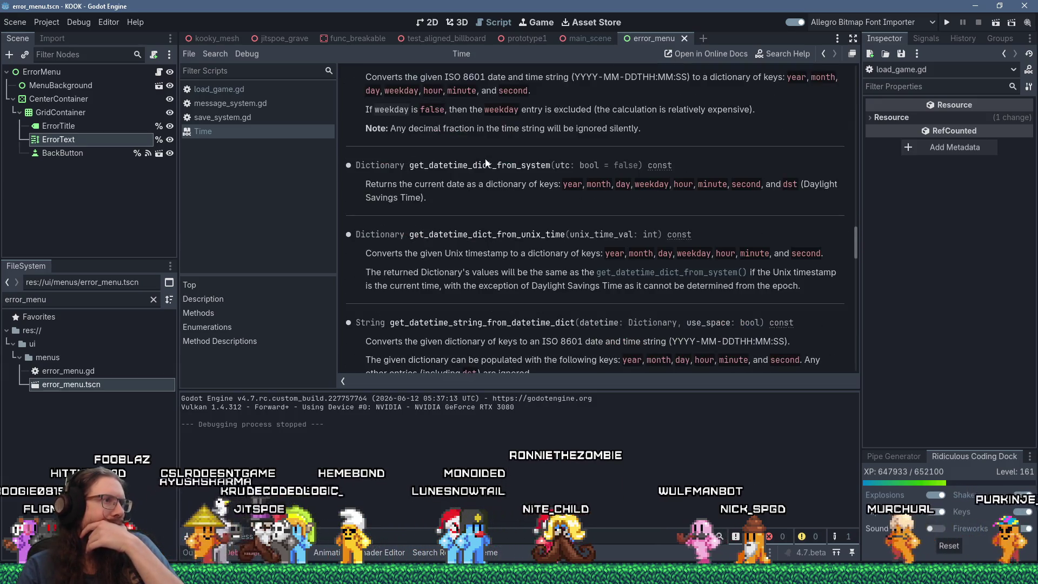
{"action": "scroll", "coordinate": [485, 163], "scroll_direction": "down", "scroll_amount": 2}
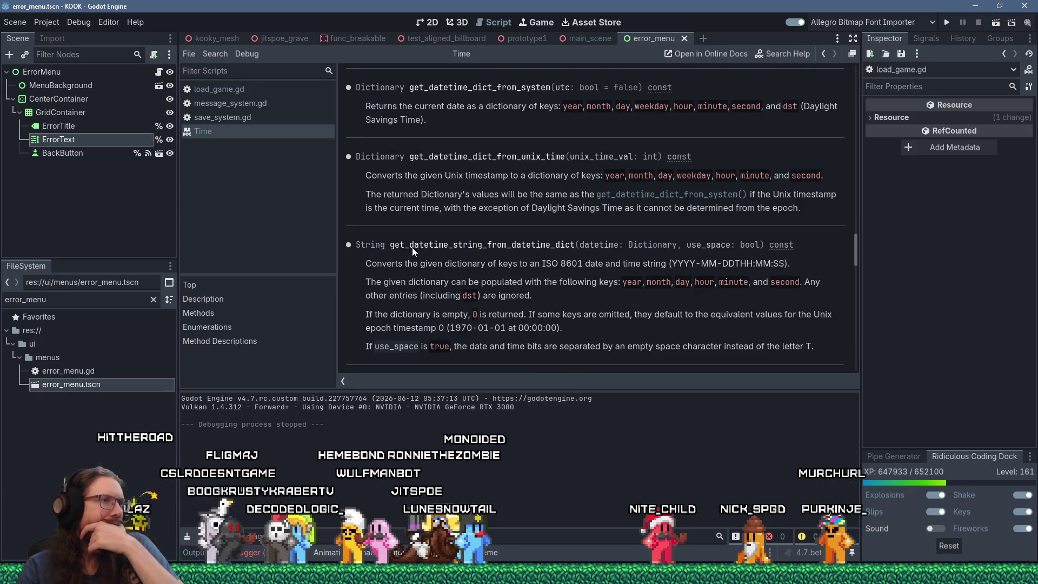
{"action": "scroll", "coordinate": [412, 248], "scroll_direction": "down", "scroll_amount": 3}
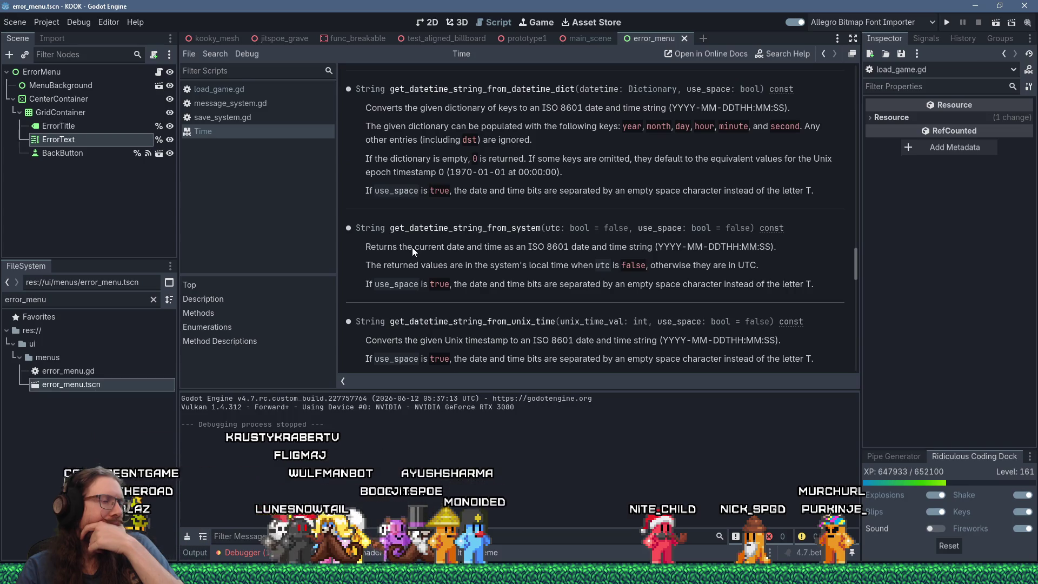
{"action": "double_click", "coordinate": [419, 229]}
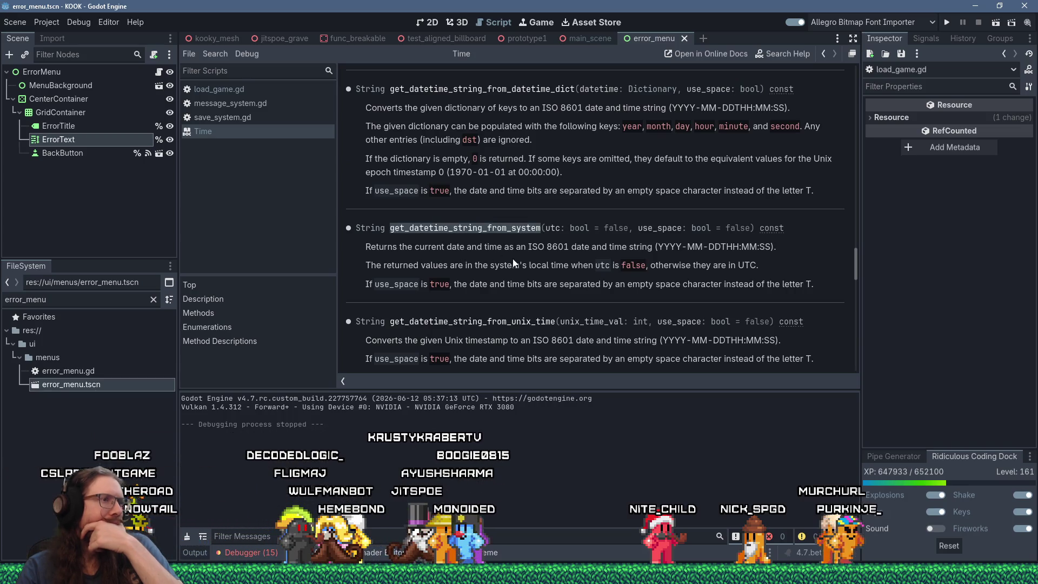
{"action": "key", "text": "ctrl+f"}
{"action": "type", "text": "zone"}
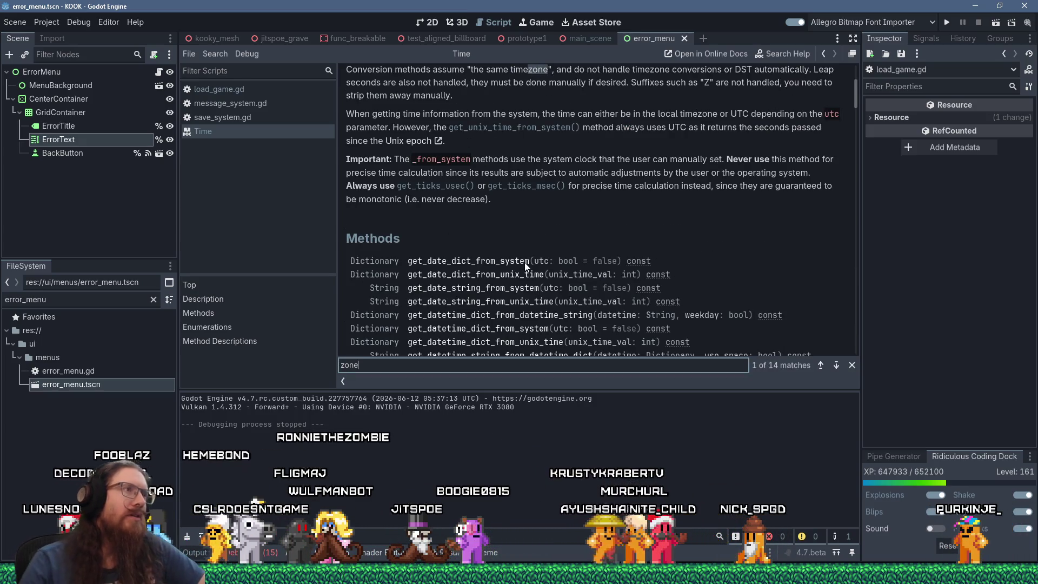
Step: Read the Time description on local timezone handling, then jump to get_unix_time_from_system()
{"action": "scroll", "coordinate": [637, 206], "scroll_direction": "up", "scroll_amount": 3}
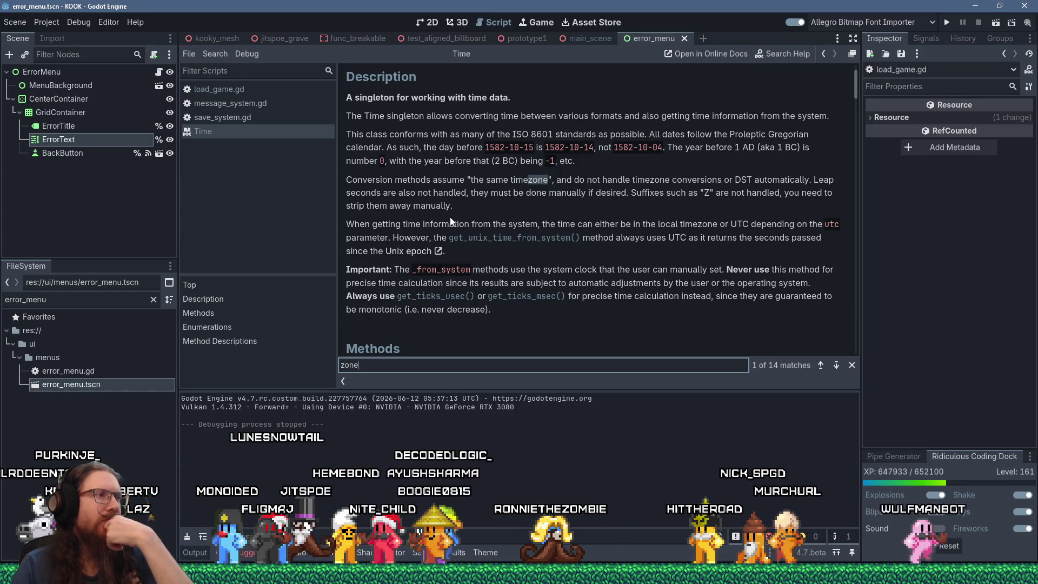
{"action": "left_click_drag", "start_coordinate": [370, 225], "coordinate": [401, 221]}
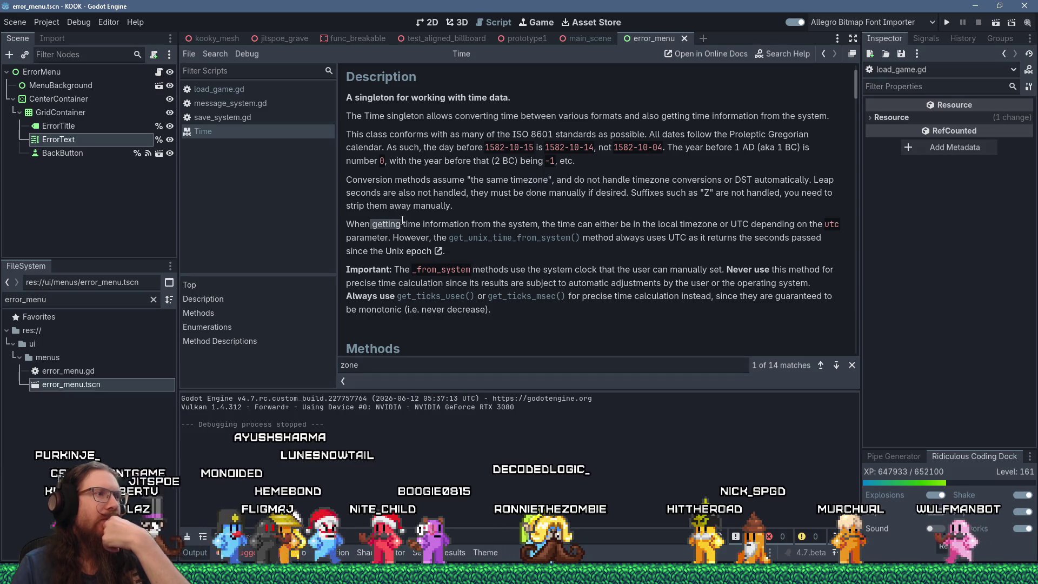
{"action": "mouse_move", "coordinate": [547, 221]}
{"action": "left_mouse_down"}
{"action": "mouse_move", "coordinate": [737, 222]}
{"action": "mouse_move", "coordinate": [457, 231]}
{"action": "left_mouse_up"}
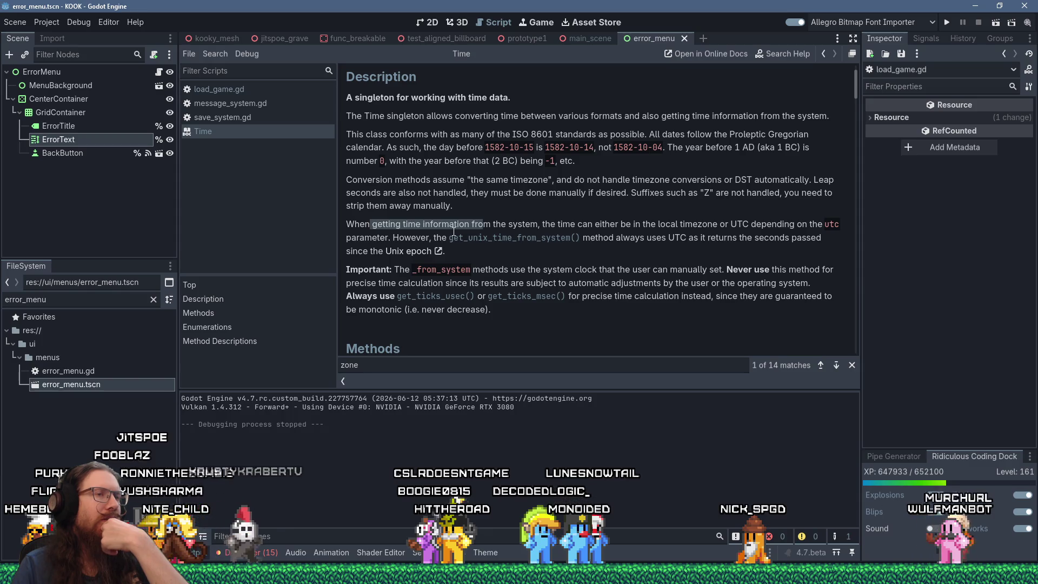
{"action": "left_click", "coordinate": [508, 251]}
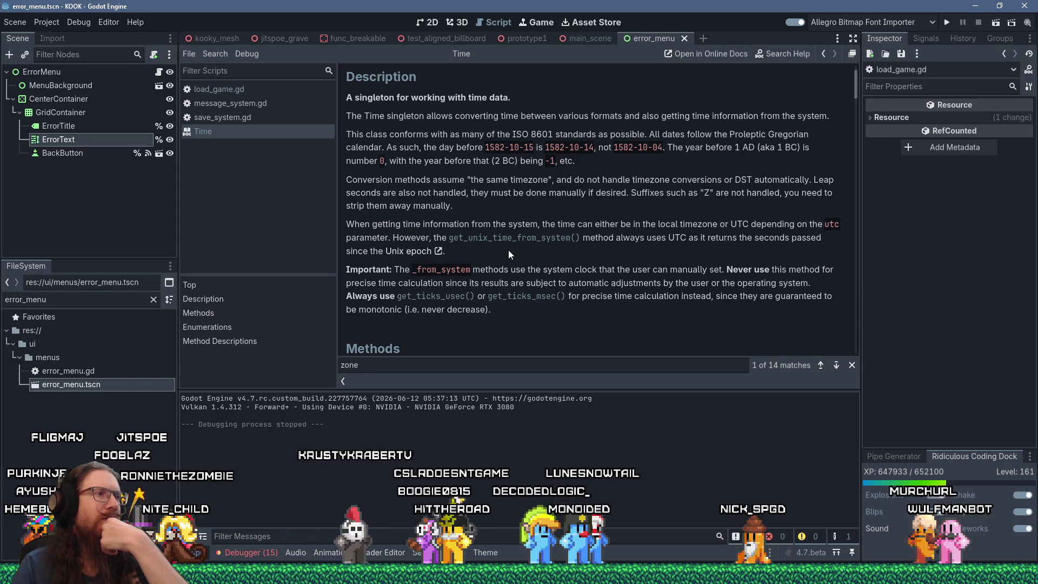
{"action": "left_click", "coordinate": [521, 237]}
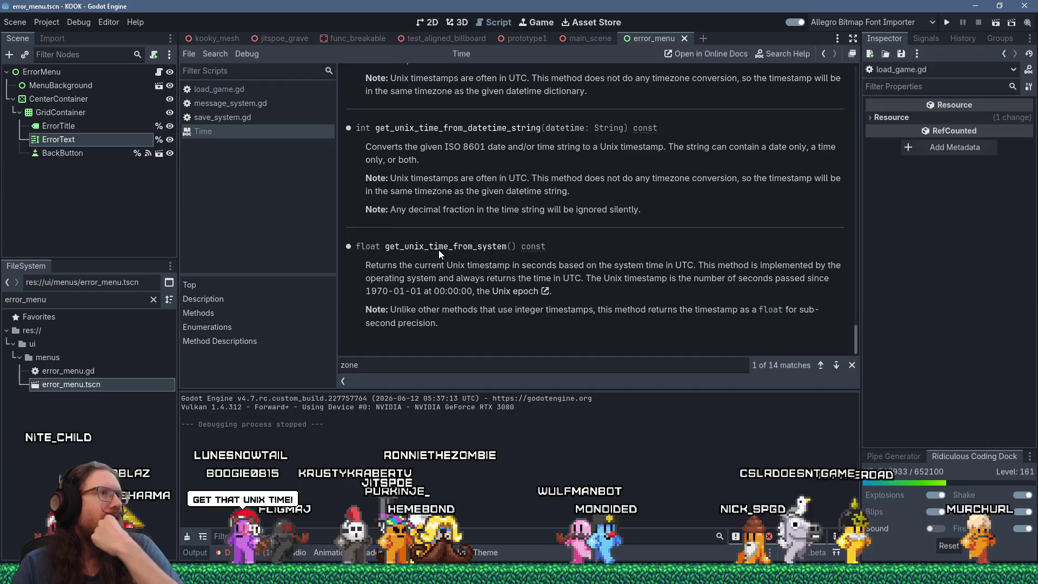
{"action": "scroll", "coordinate": [439, 250], "scroll_direction": "up", "scroll_amount": 3}
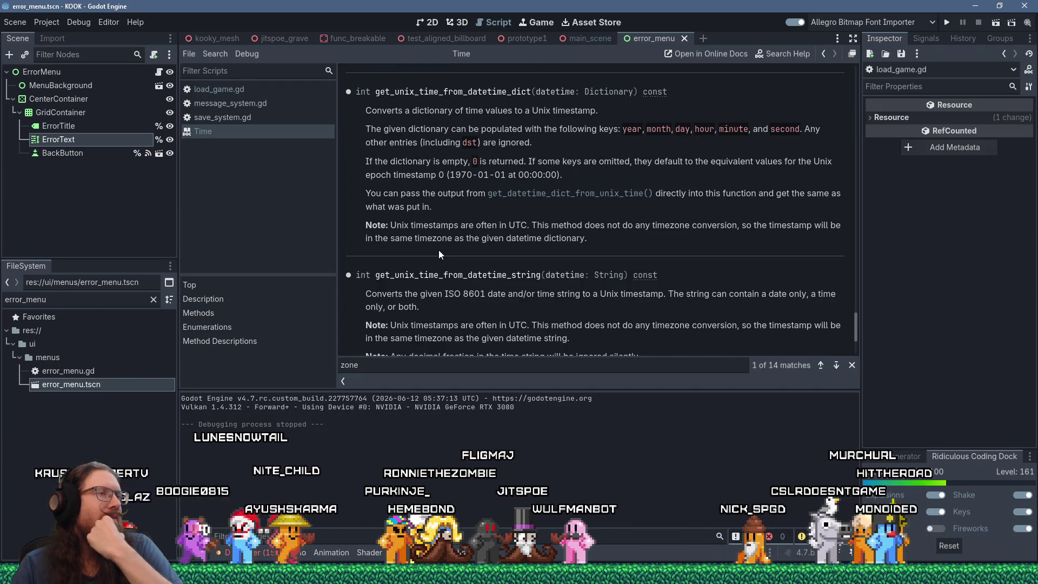
{"action": "scroll", "coordinate": [439, 251], "scroll_direction": "up", "scroll_amount": 2}
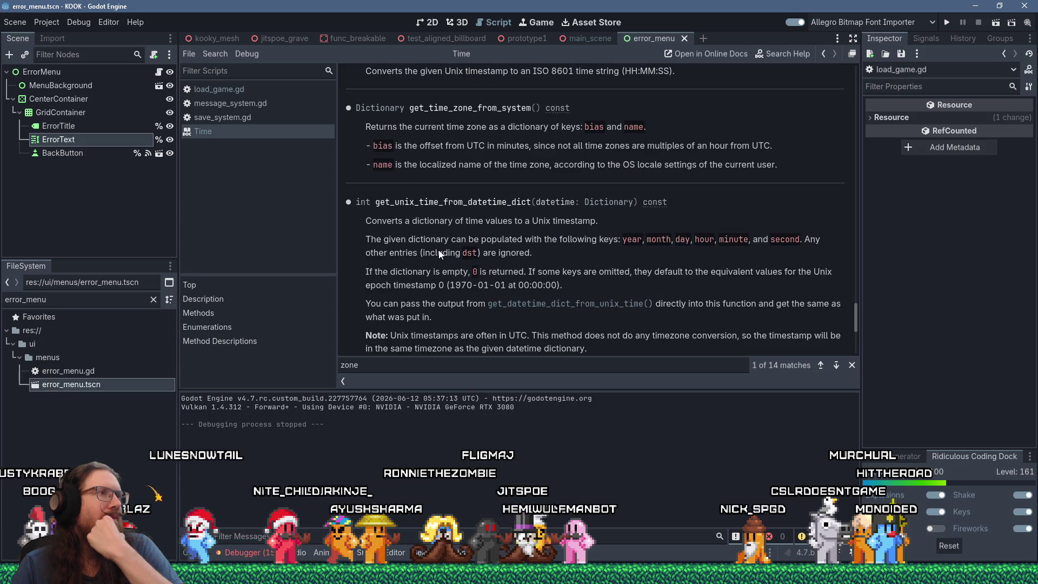
{"action": "scroll", "coordinate": [439, 253], "scroll_direction": "up", "scroll_amount": 2}
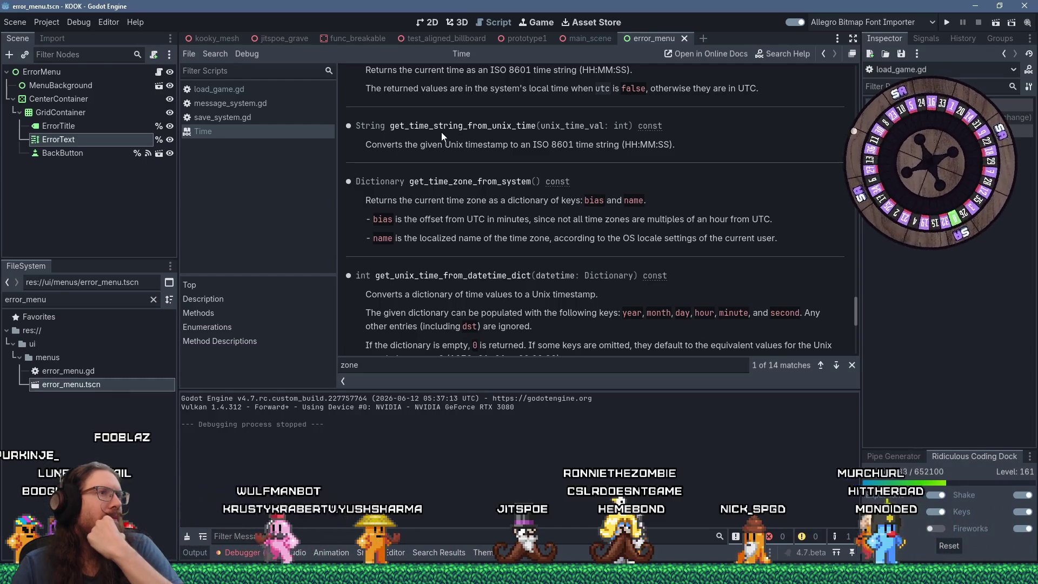
{"action": "left_click_drag", "start_coordinate": [389, 126], "coordinate": [536, 123]}
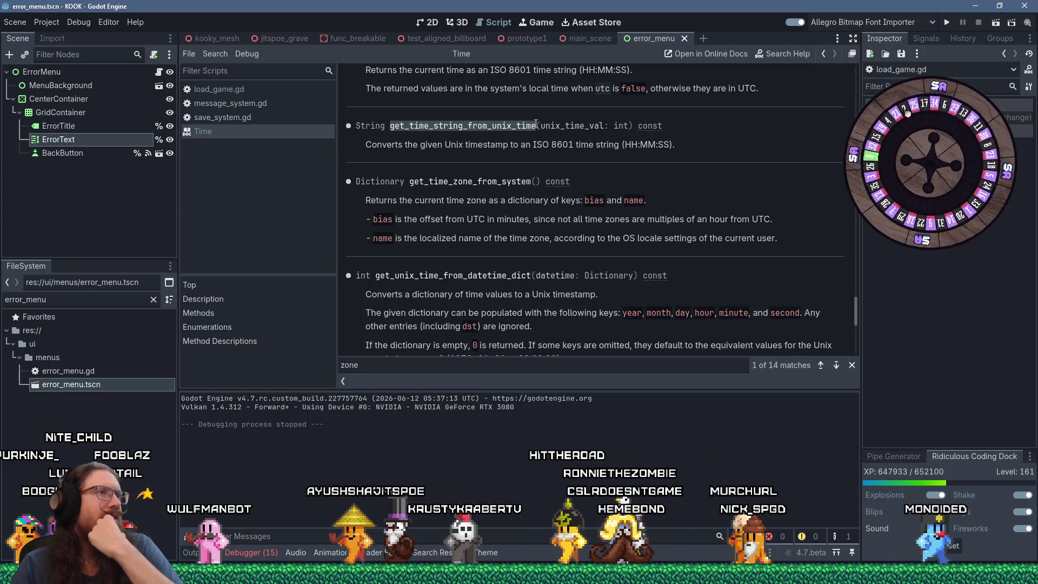
{"action": "scroll", "coordinate": [535, 123], "scroll_direction": "up", "scroll_amount": 3}
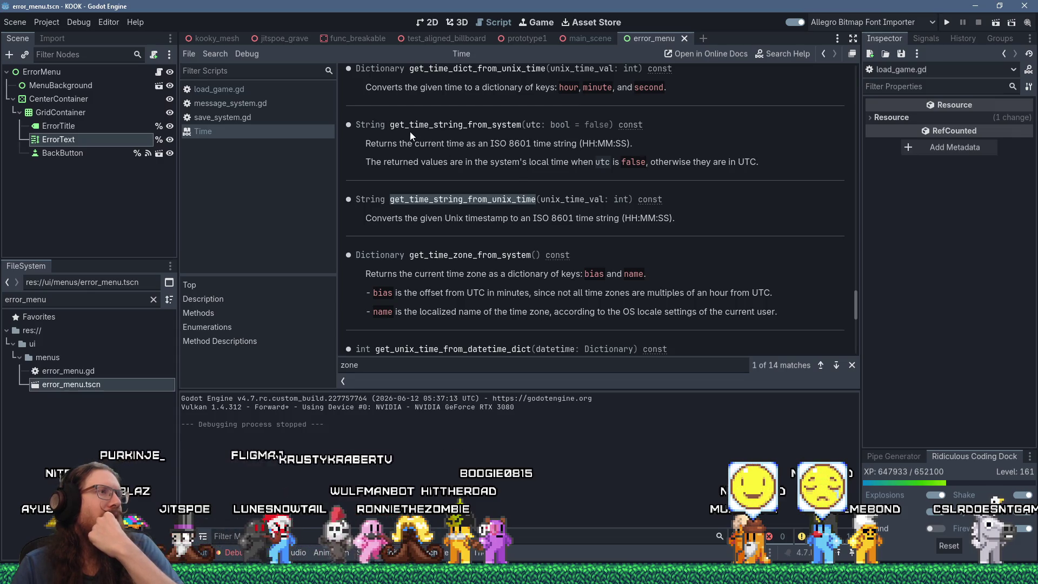
{"action": "left_click_drag", "start_coordinate": [406, 124], "coordinate": [497, 125]}
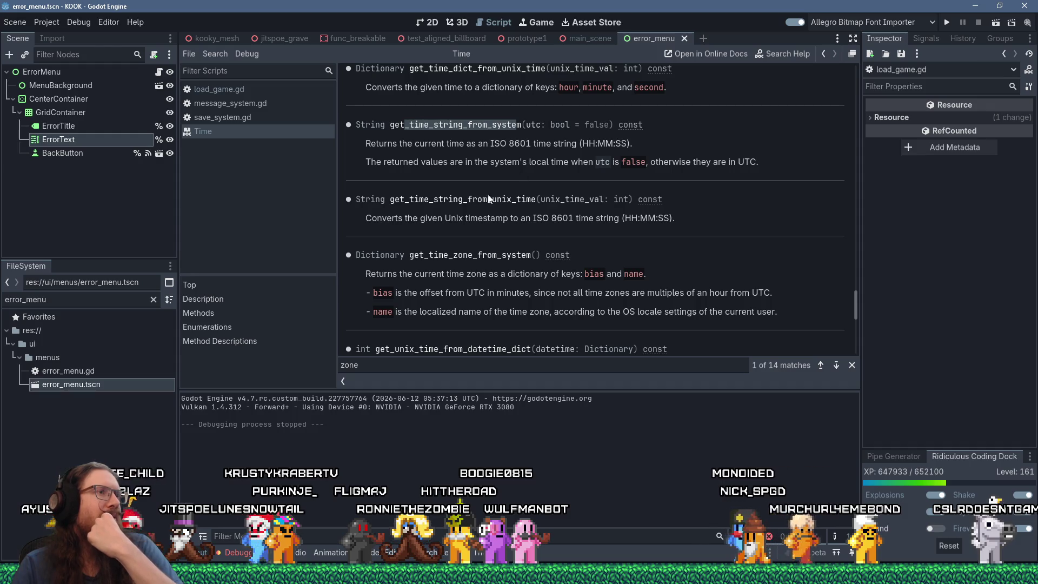
{"action": "left_click_drag", "start_coordinate": [477, 199], "coordinate": [536, 200]}
{"action": "scroll", "coordinate": [536, 201], "scroll_direction": "up", "scroll_amount": 2}
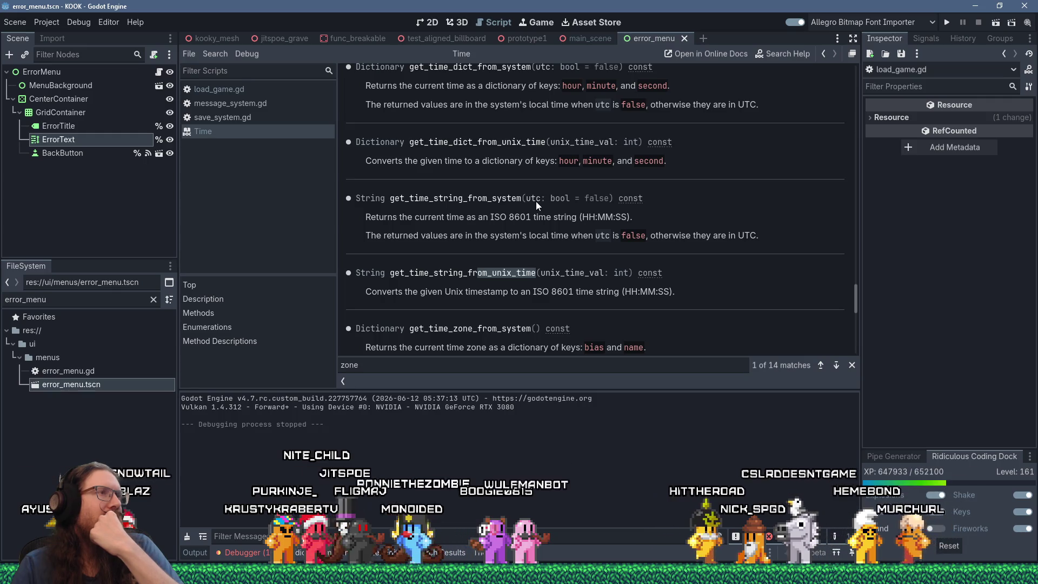
{"action": "scroll", "coordinate": [536, 201], "scroll_direction": "up", "scroll_amount": 1}
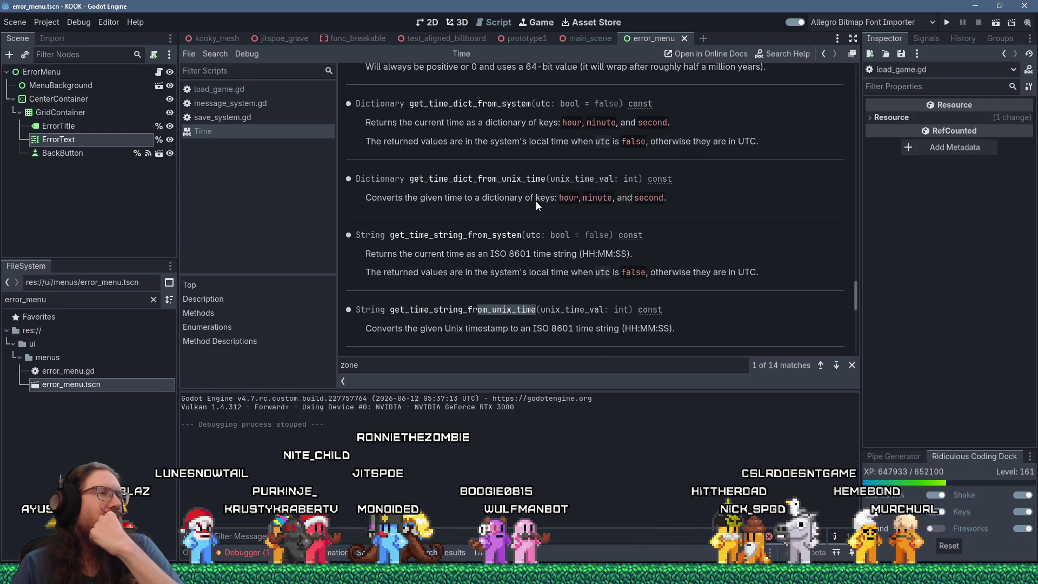
{"action": "scroll", "coordinate": [536, 201], "scroll_direction": "up", "scroll_amount": 4}
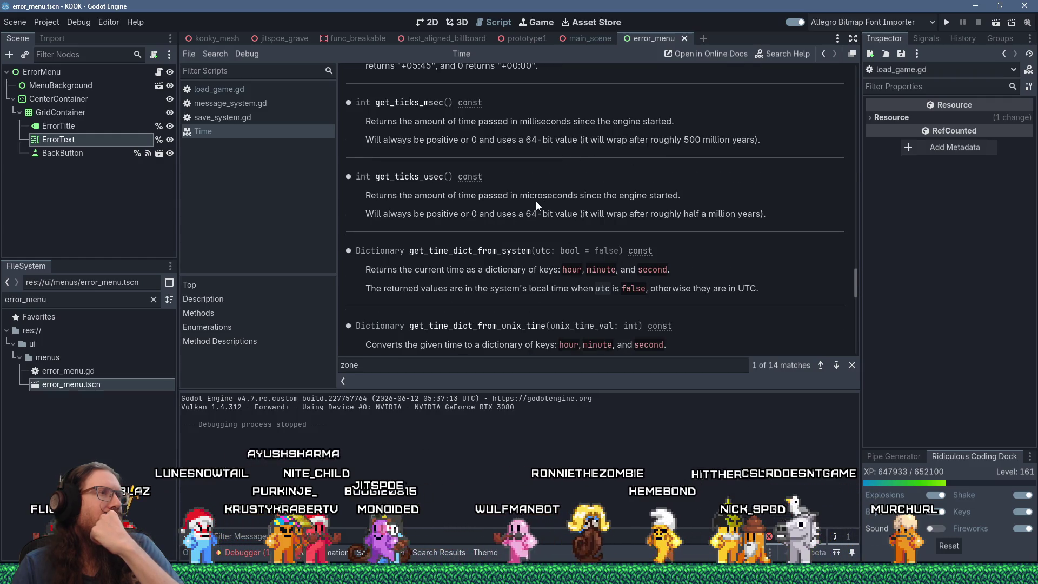
{"action": "scroll", "coordinate": [536, 201], "scroll_direction": "up", "scroll_amount": 2}
{"action": "scroll", "coordinate": [536, 201], "scroll_direction": "up", "scroll_amount": 3}
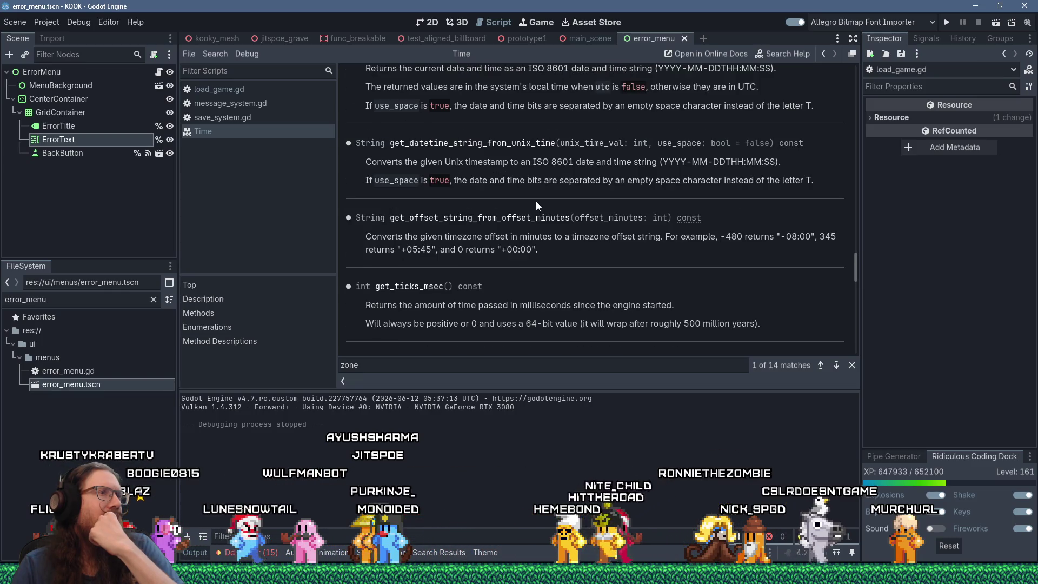
{"action": "scroll", "coordinate": [536, 201], "scroll_direction": "up", "scroll_amount": 2}
{"action": "scroll", "coordinate": [536, 204], "scroll_direction": "up", "scroll_amount": 6}
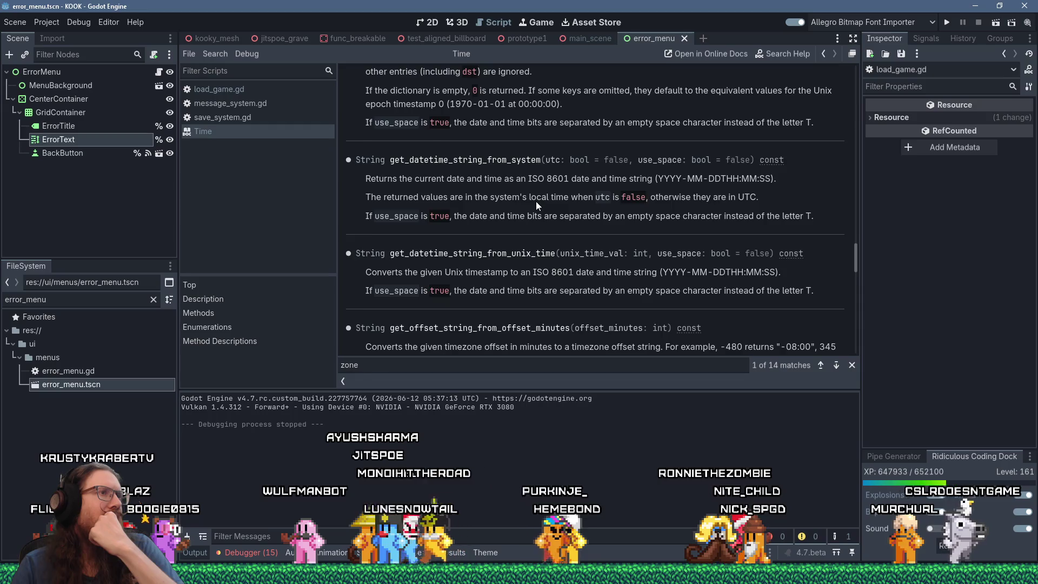
{"action": "scroll", "coordinate": [536, 204], "scroll_direction": "up", "scroll_amount": 2}
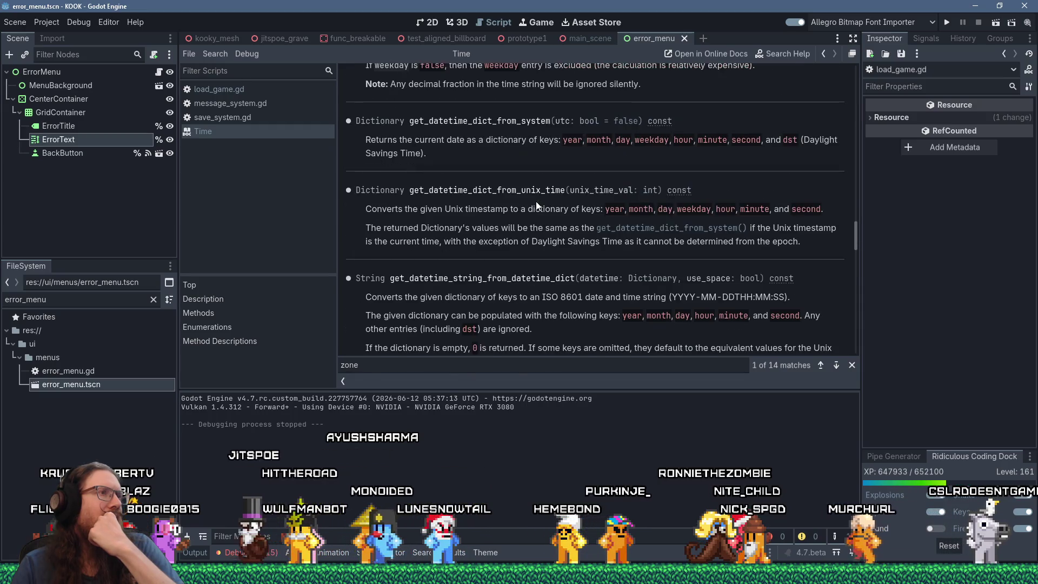
{"action": "scroll", "coordinate": [537, 204], "scroll_direction": "up", "scroll_amount": 4}
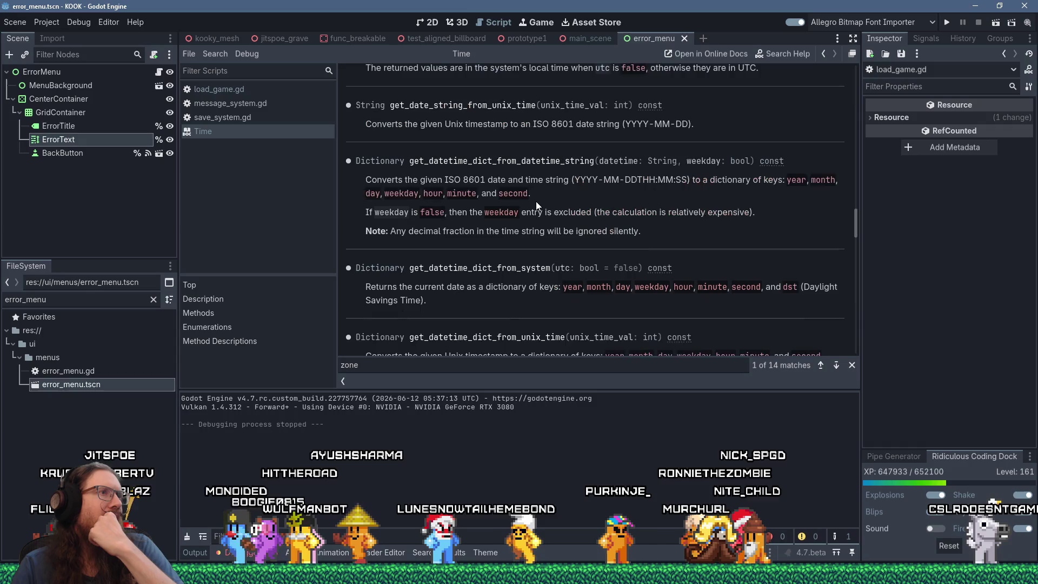
{"action": "scroll", "coordinate": [536, 201], "scroll_direction": "up", "scroll_amount": 2}
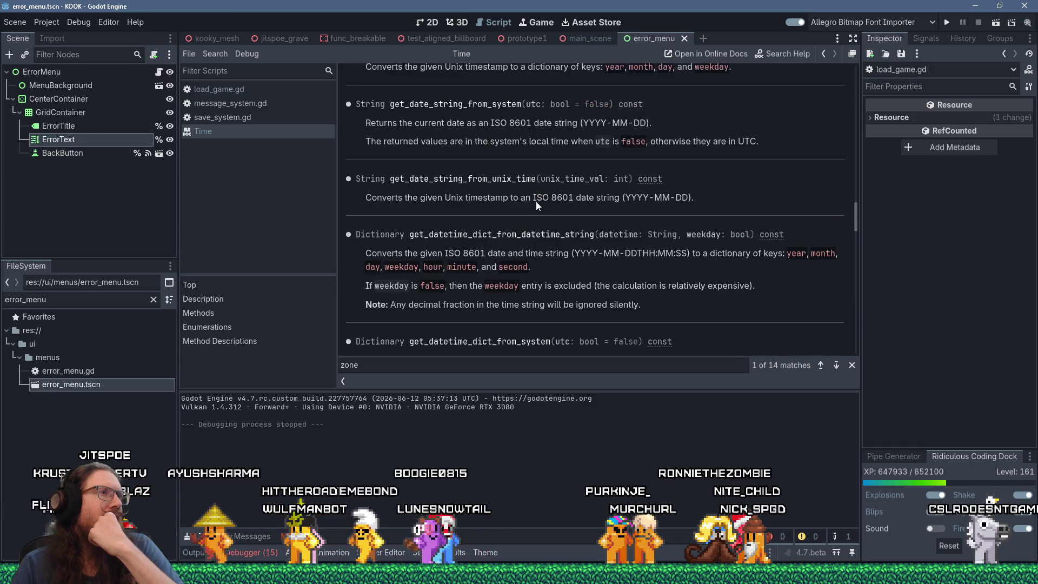
{"action": "scroll", "coordinate": [536, 201], "scroll_direction": "up", "scroll_amount": 2}
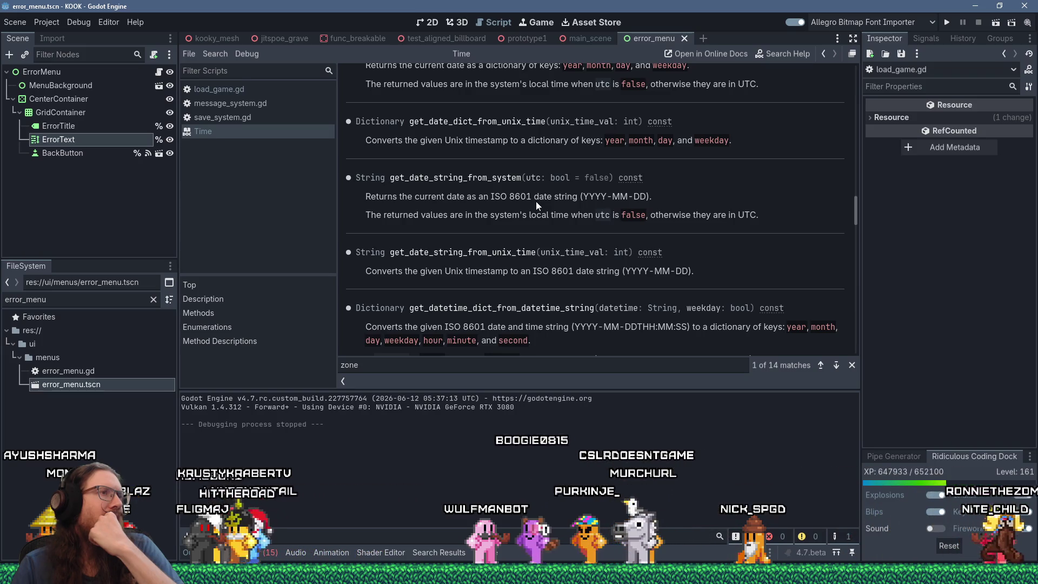
{"action": "scroll", "coordinate": [535, 200], "scroll_direction": "up", "scroll_amount": 2}
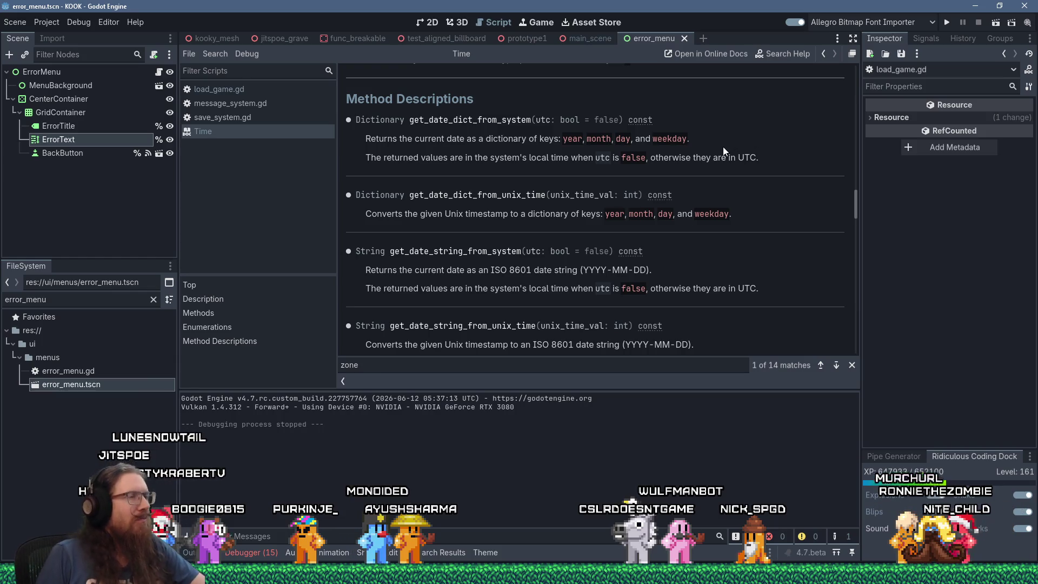
{"action": "scroll", "coordinate": [732, 191], "scroll_direction": "up", "scroll_amount": 15}
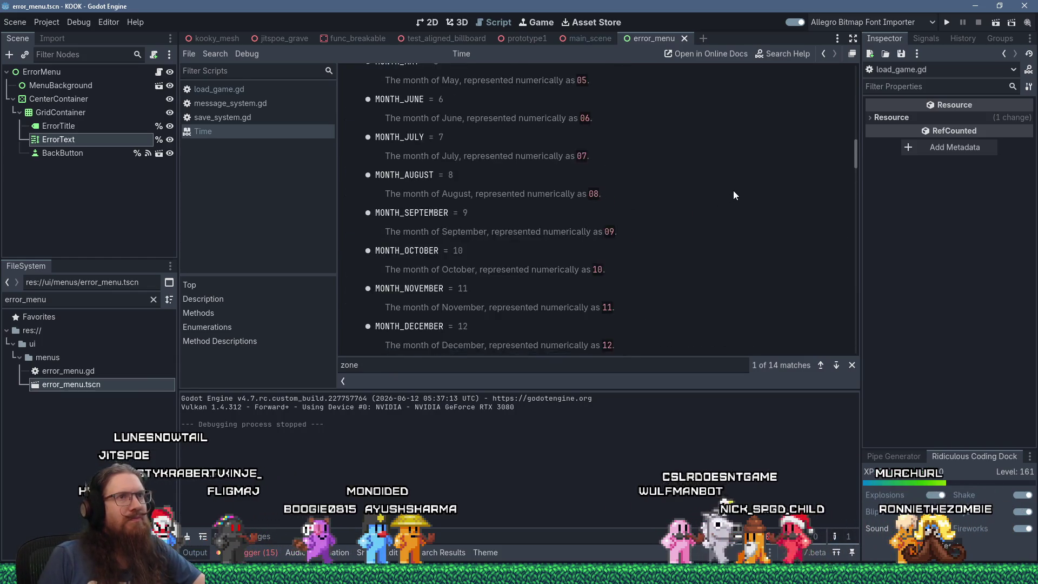
{"action": "scroll", "coordinate": [734, 190], "scroll_direction": "up", "scroll_amount": 5}
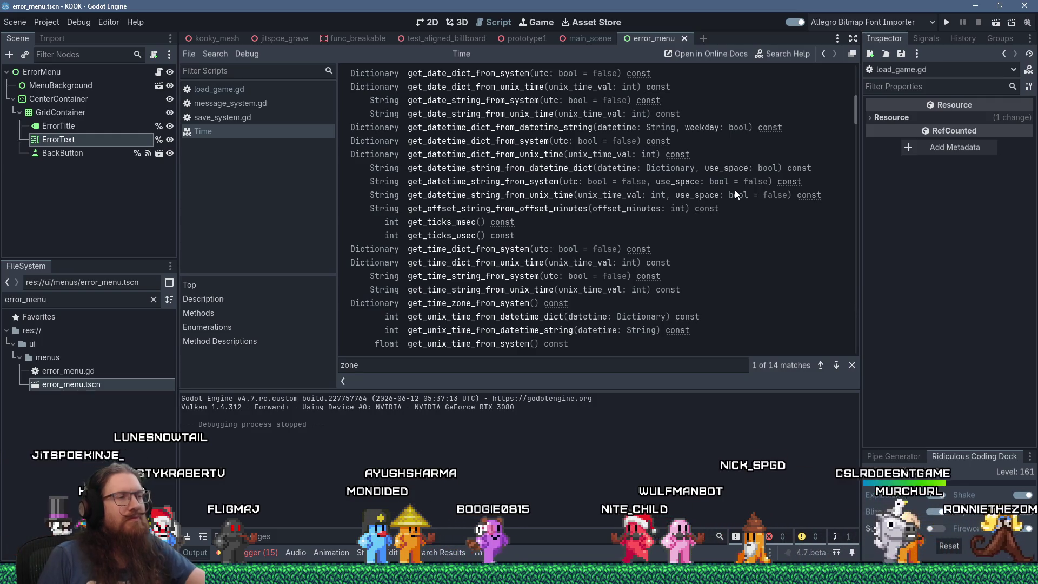
{"action": "scroll", "coordinate": [734, 189], "scroll_direction": "up", "scroll_amount": 3}
{"action": "scroll", "coordinate": [564, 189], "scroll_direction": "down", "scroll_amount": 3}
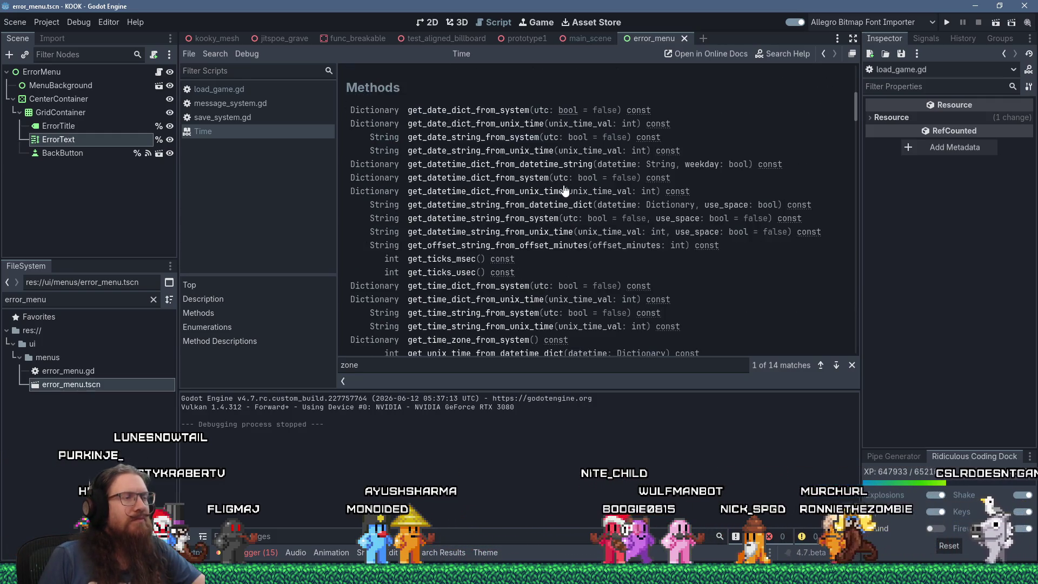
{"action": "key", "text": "alt+Tab"}
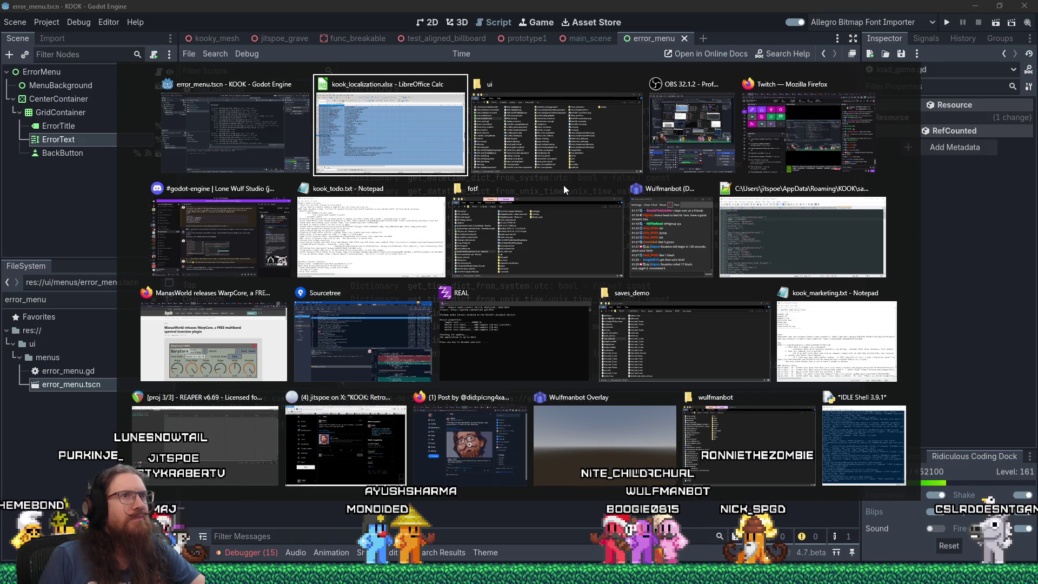
Step: Search the Time reference for 'utc' and step through five of its 31 matches
{"action": "key", "text": "Escape"}
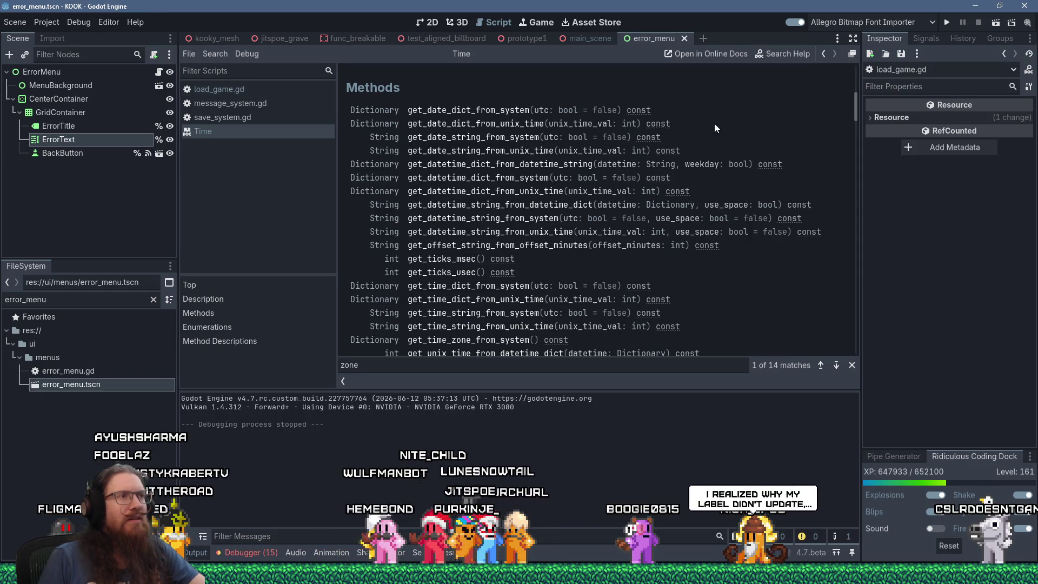
{"action": "scroll", "coordinate": [747, 167], "scroll_direction": "up", "scroll_amount": 5}
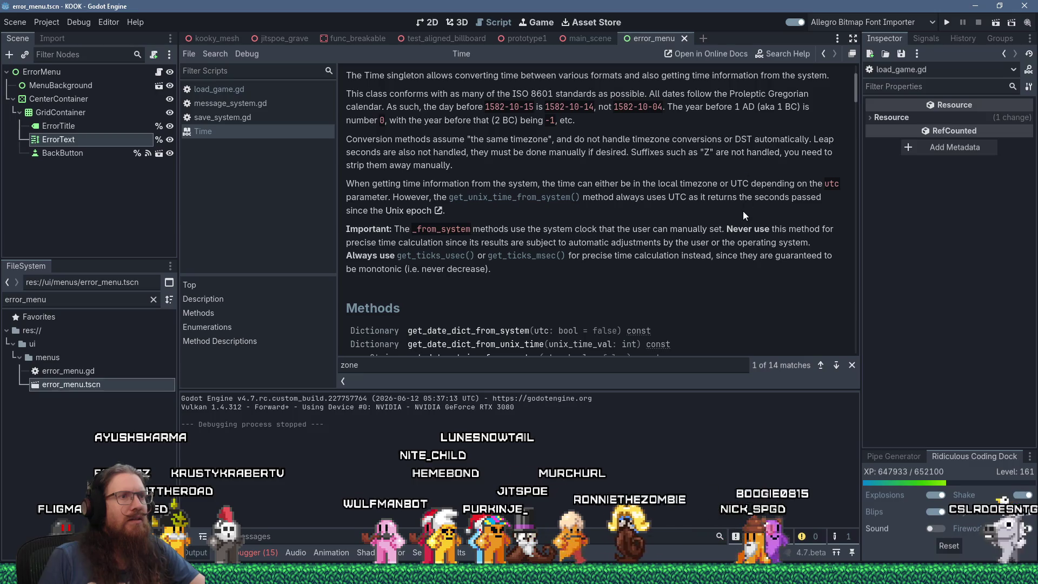
{"action": "key", "text": "ctrl+f"}
{"action": "type", "text": "utc"}
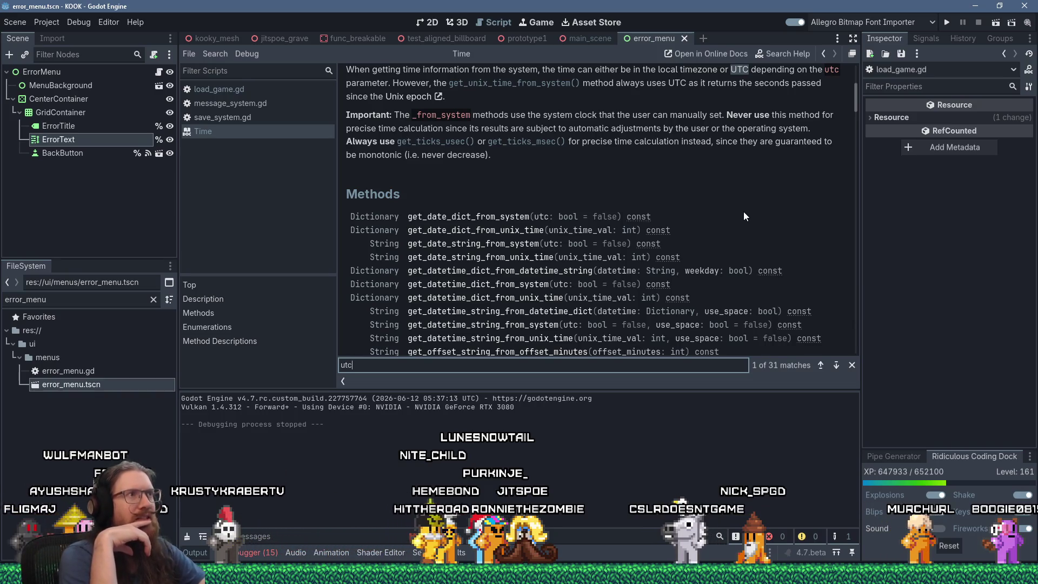
{"action": "key", "text": "Return"}
{"action": "key", "text": "Return"}
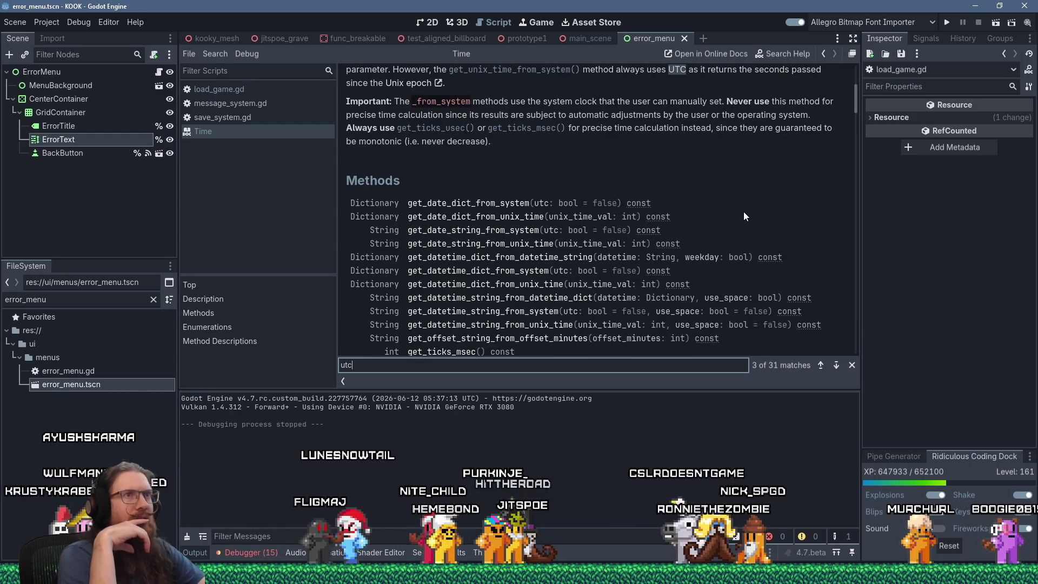
{"action": "key", "text": "Return"}
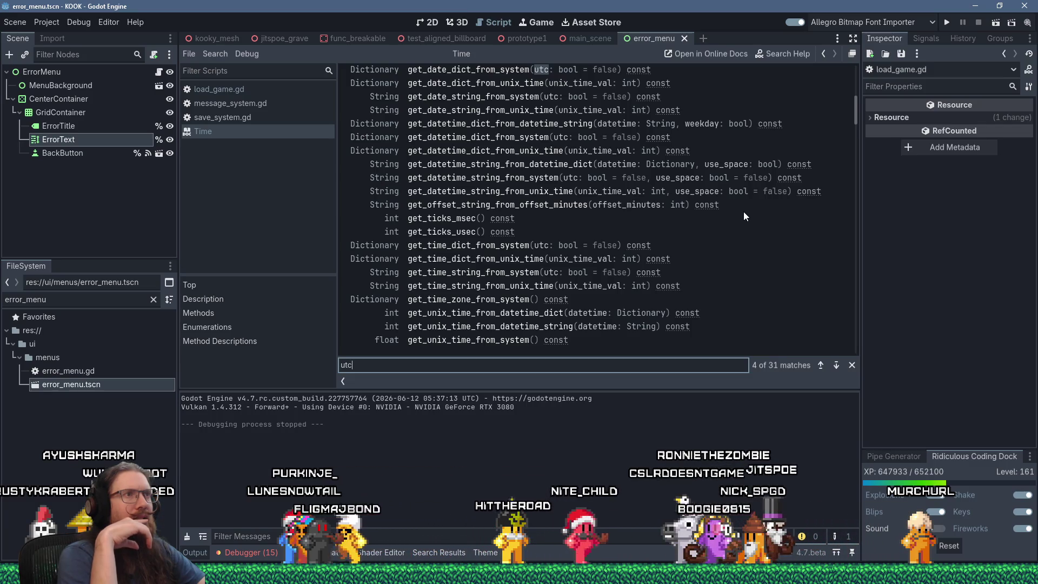
{"action": "key", "text": "Return"}
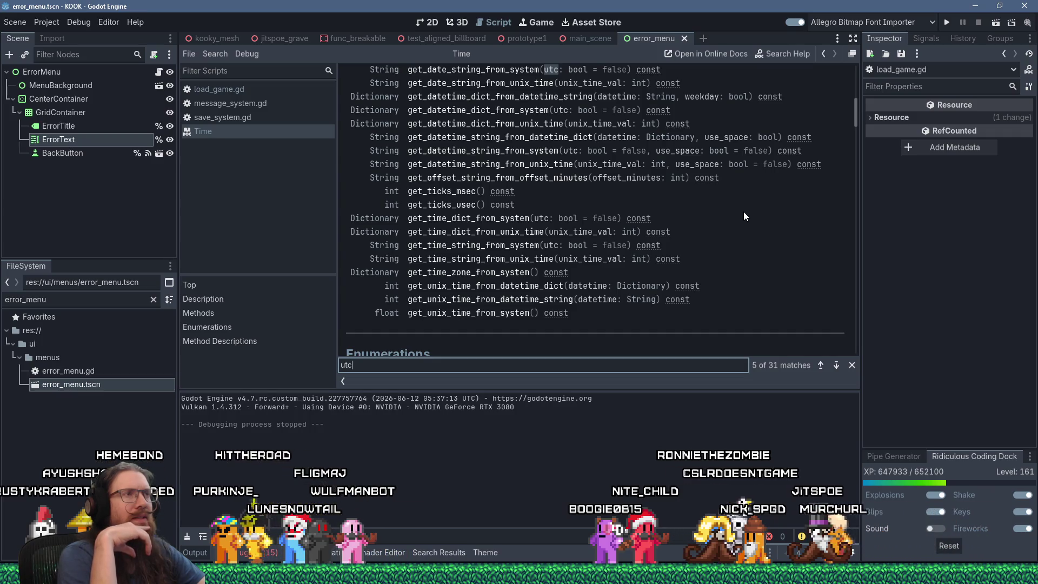
{"action": "key", "text": "Return"}
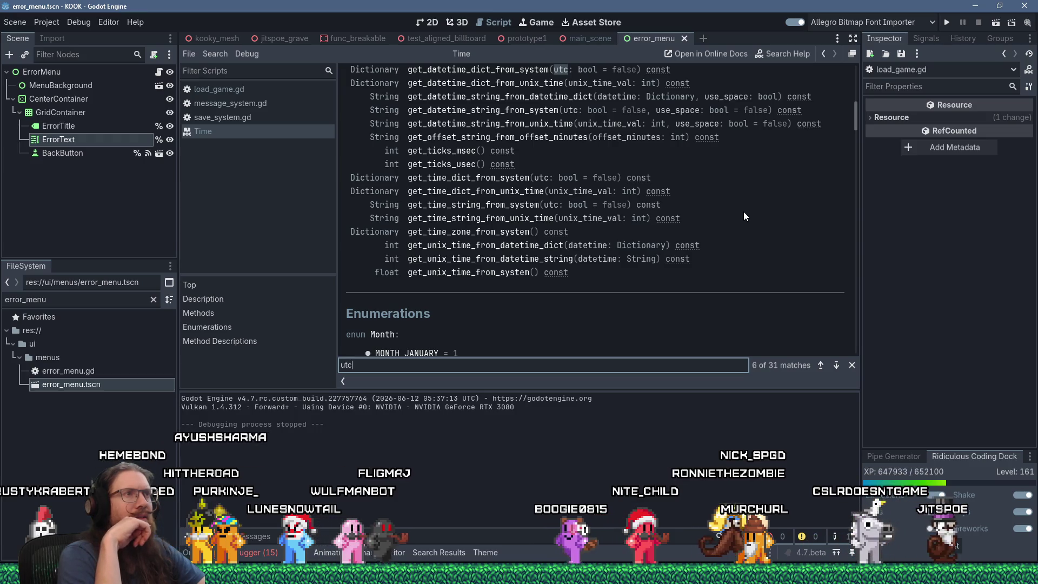
{"action": "key", "text": "Return"}
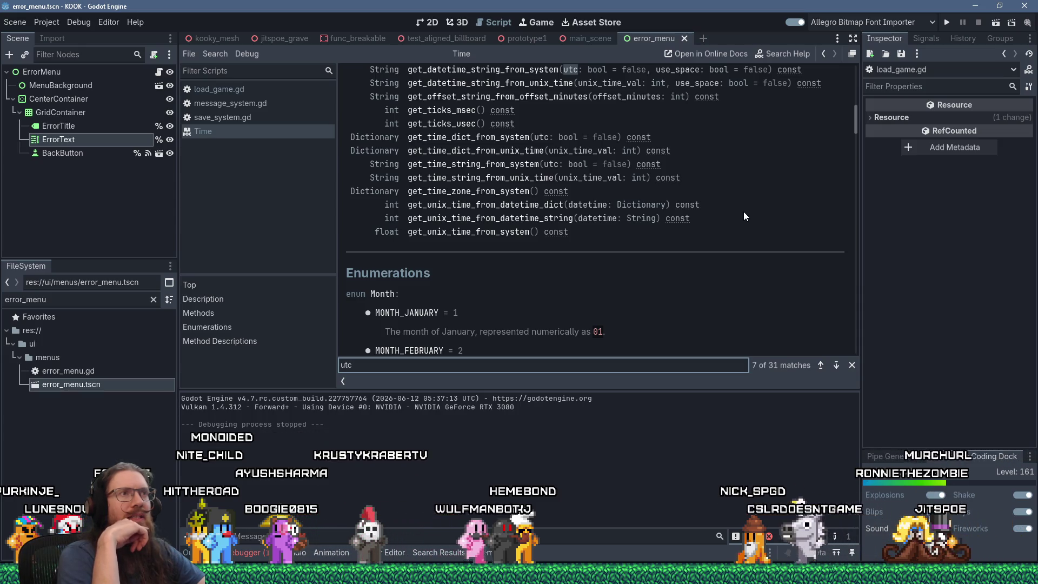
{"action": "scroll", "coordinate": [744, 213], "scroll_direction": "up", "scroll_amount": 2}
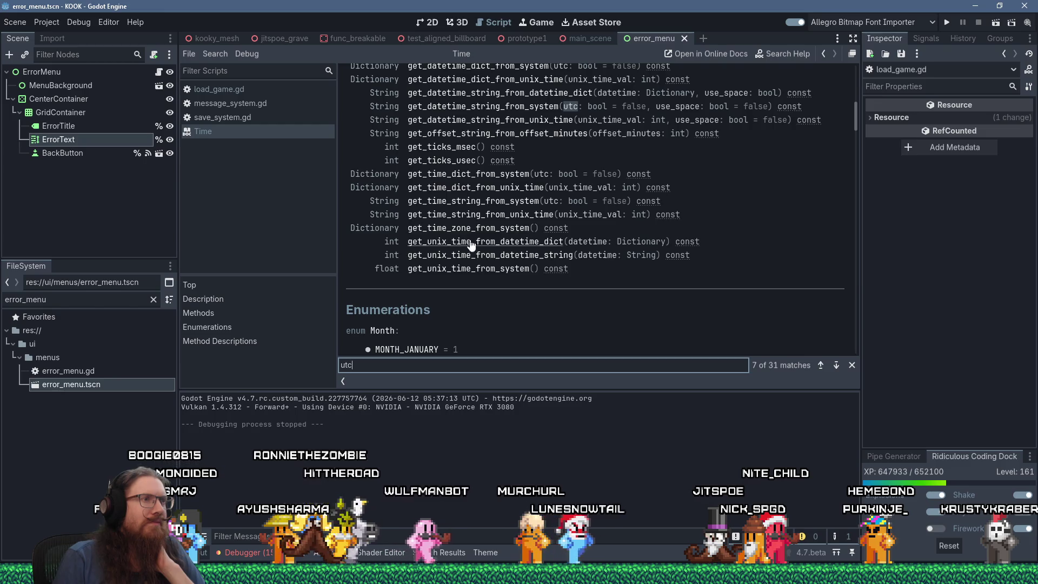
{"action": "scroll", "coordinate": [470, 276], "scroll_direction": "up", "scroll_amount": 5}
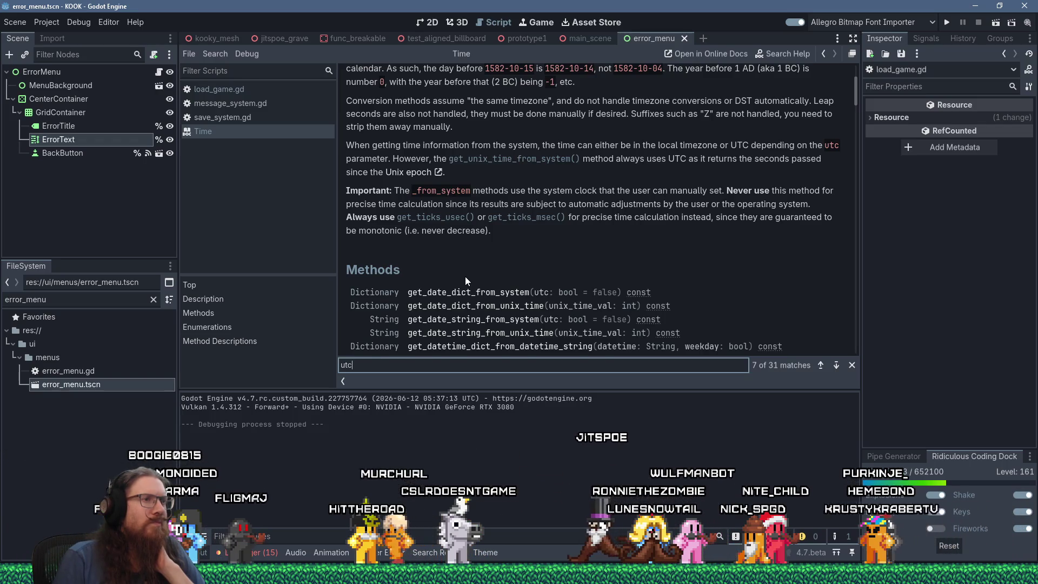
{"action": "scroll", "coordinate": [465, 277], "scroll_direction": "down", "scroll_amount": 4}
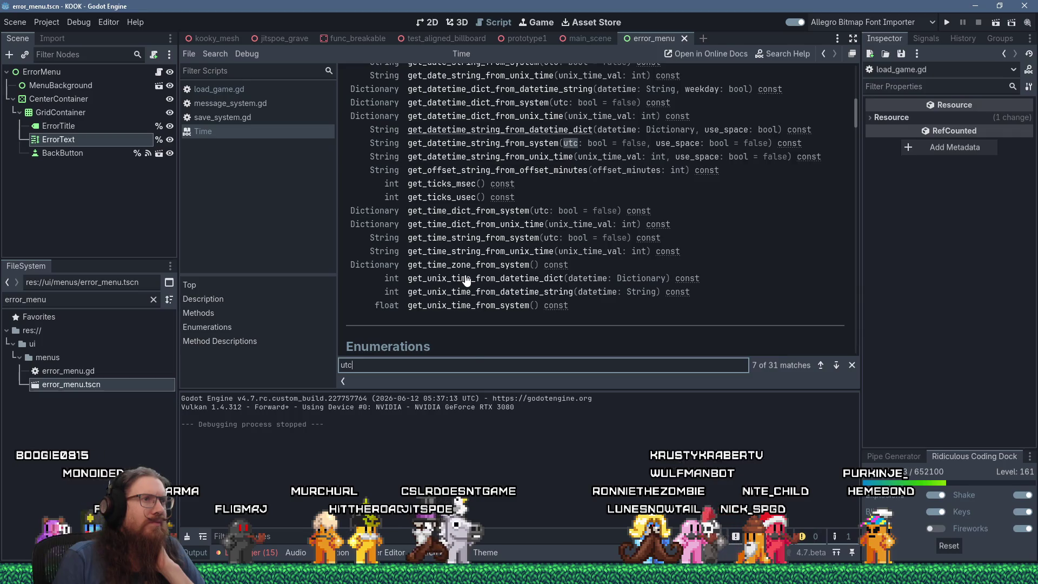
{"action": "scroll", "coordinate": [466, 279], "scroll_direction": "up", "scroll_amount": 2}
{"action": "scroll", "coordinate": [466, 279], "scroll_direction": "down", "scroll_amount": 3}
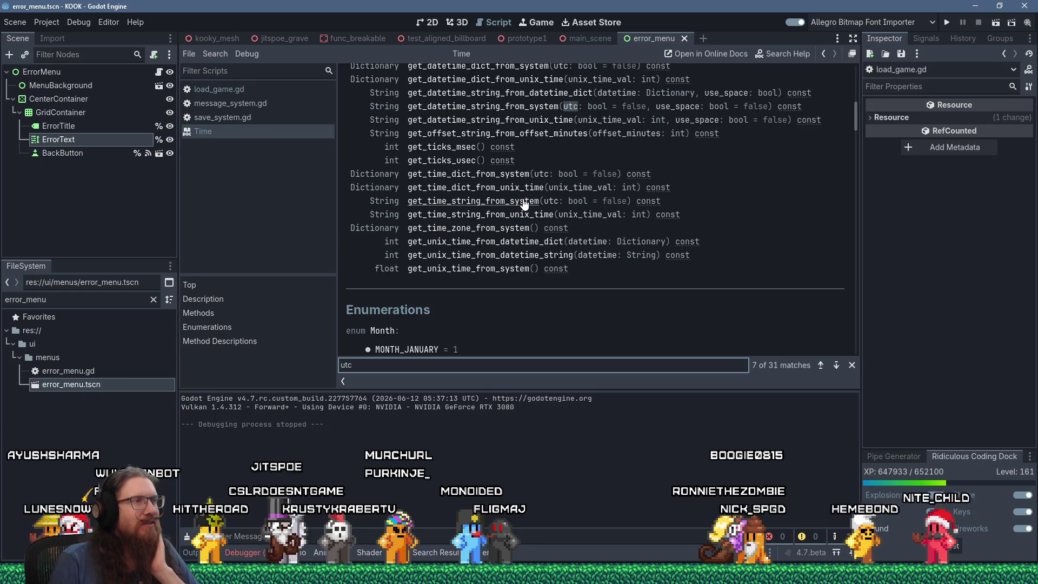
{"action": "scroll", "coordinate": [524, 203], "scroll_direction": "up", "scroll_amount": 3}
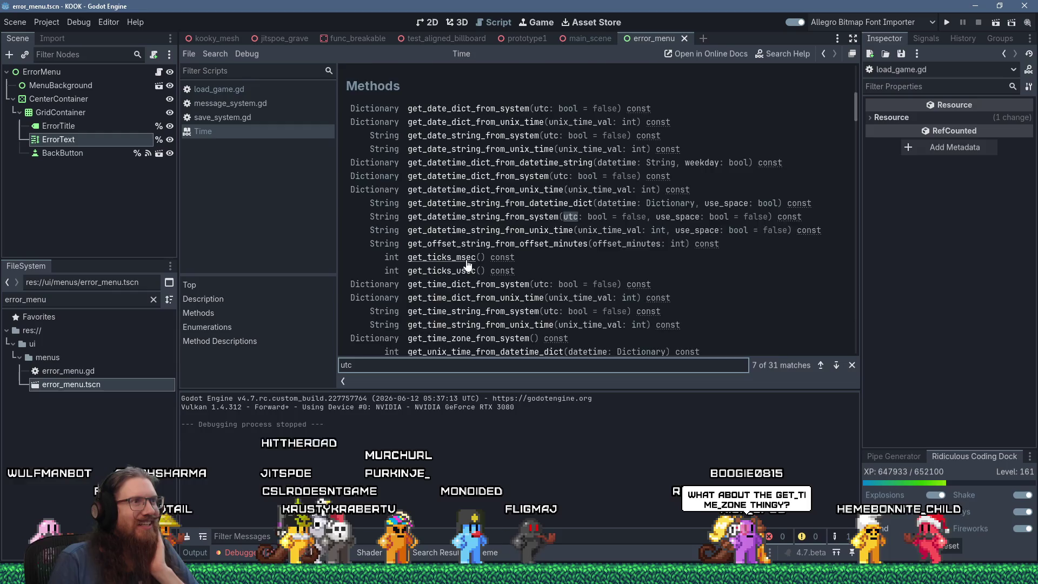
{"action": "scroll", "coordinate": [466, 266], "scroll_direction": "down", "scroll_amount": 2}
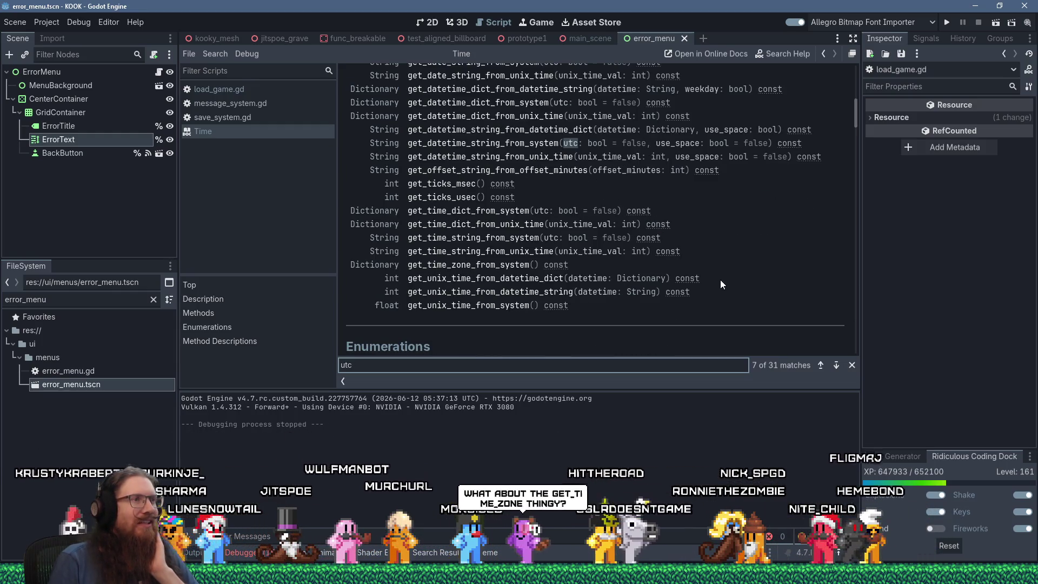
{"action": "left_click", "coordinate": [491, 268]}
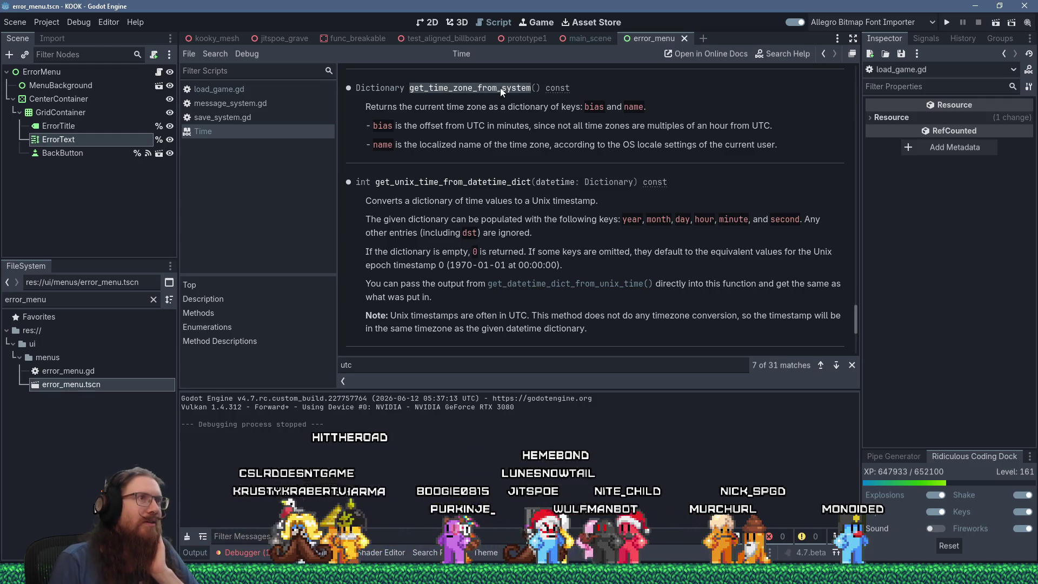
Step: Return to load_game.gd with the cursor at the end of line 38
{"action": "left_click", "coordinate": [258, 93]}
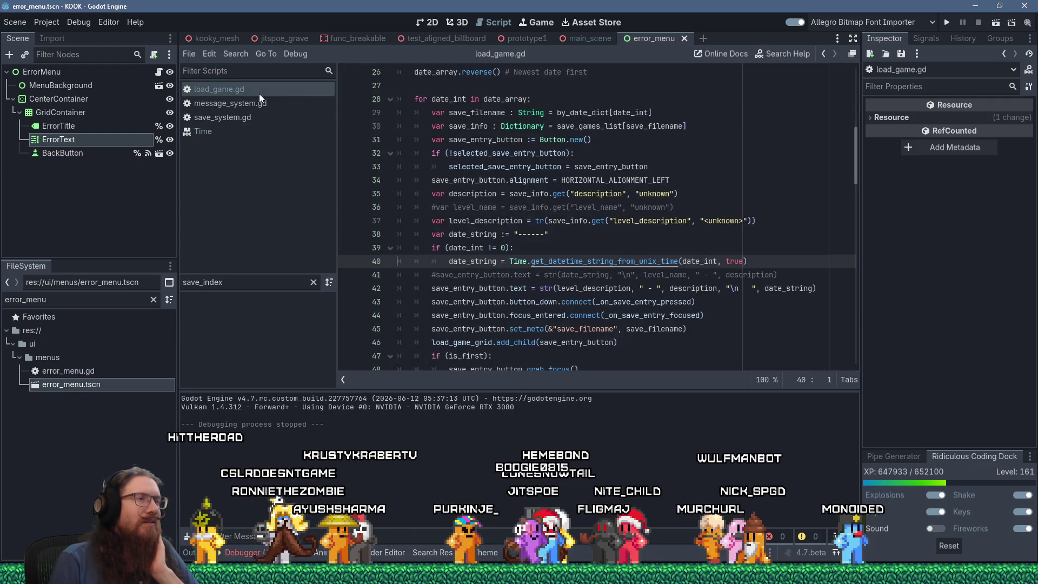
{"action": "left_click", "coordinate": [576, 235]}
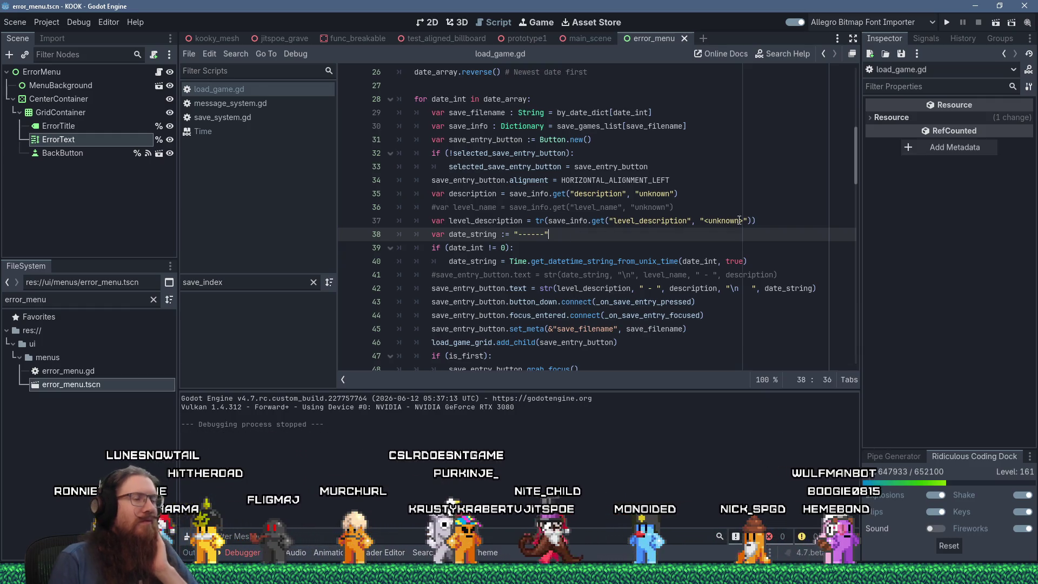
Step: Add line 39: var date_offset := Time.get_time_zone_from_system().bias * 60
{"action": "key", "text": "Return"}
{"action": "type", "text": "var date_offset :="}
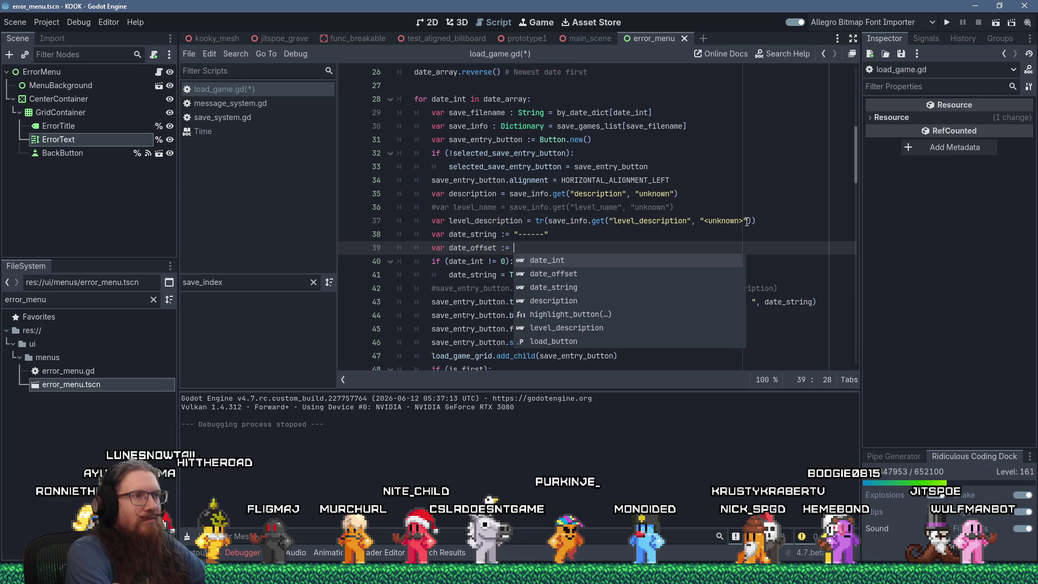
{"action": "key", "text": "Home"}
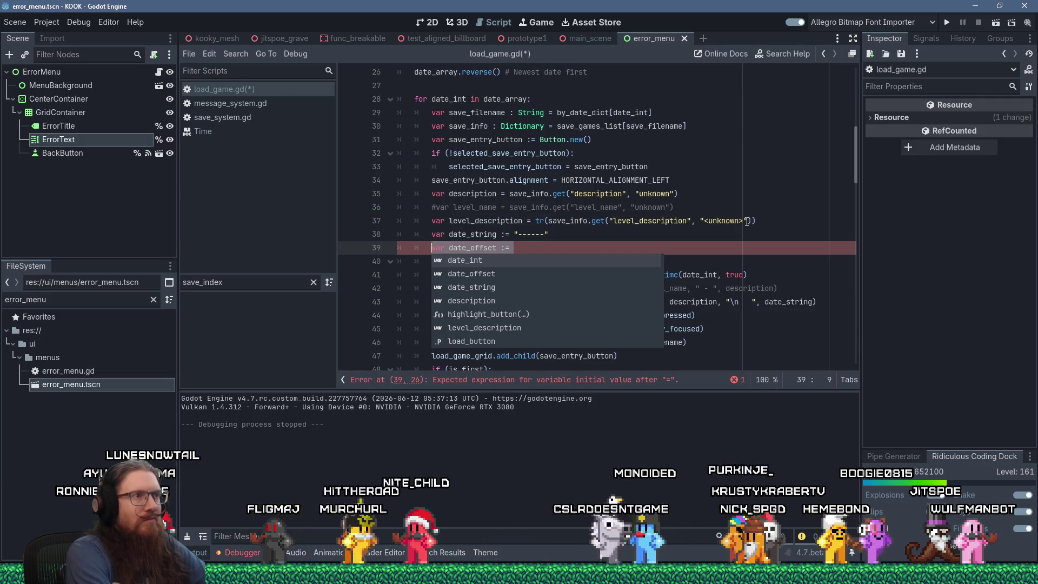
{"action": "key", "text": "End"}
{"action": "key", "text": "Escape"}
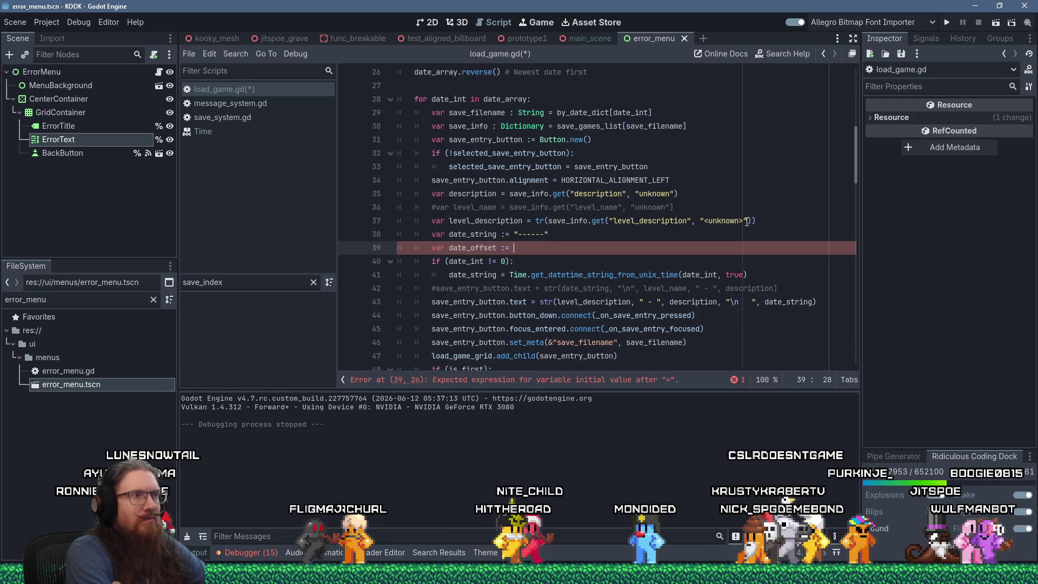
{"action": "type", "text": "get_time_zone_from_system"}
{"action": "type", "text": "()"}
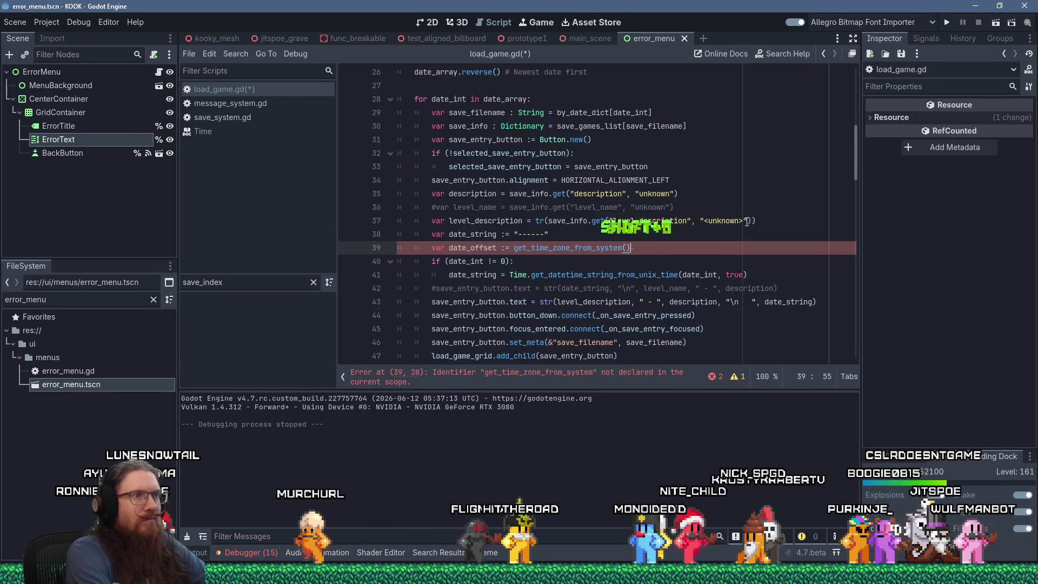
{"action": "type", "text": ".bias"}
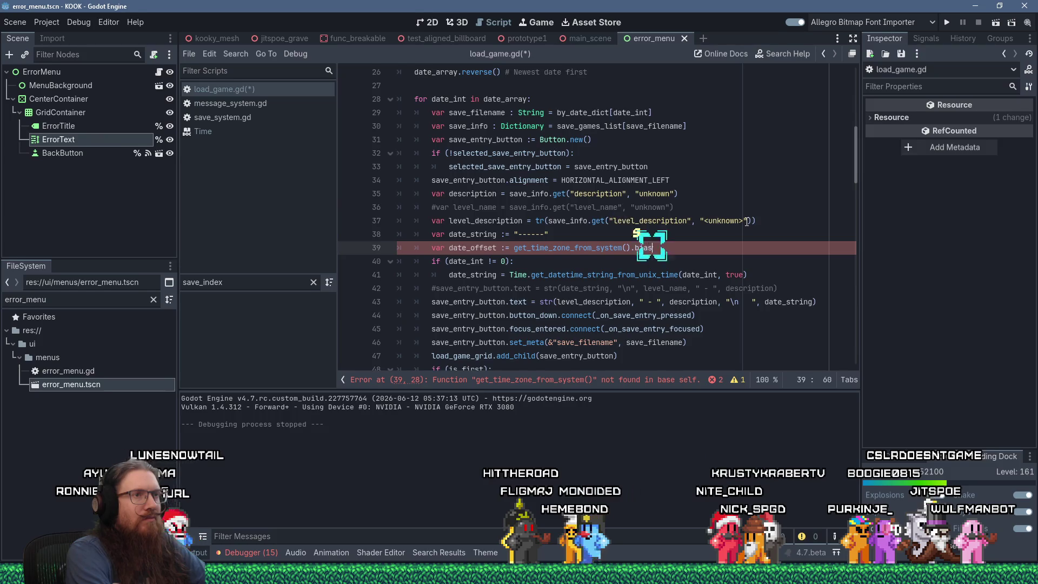
{"action": "type", "text": " *"}
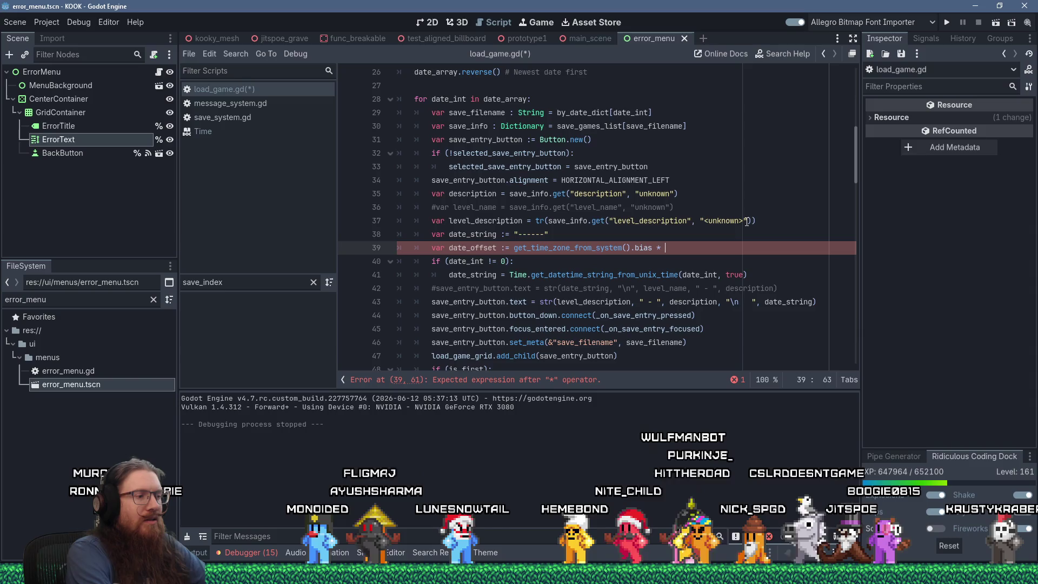
{"action": "type", "text": "60"}
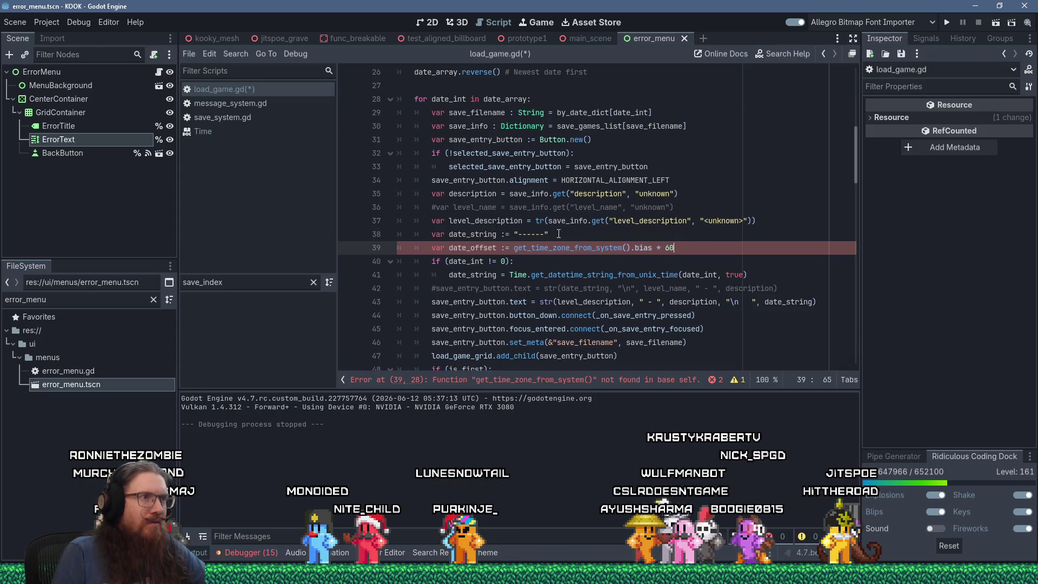
{"action": "type", "text": "Time."}
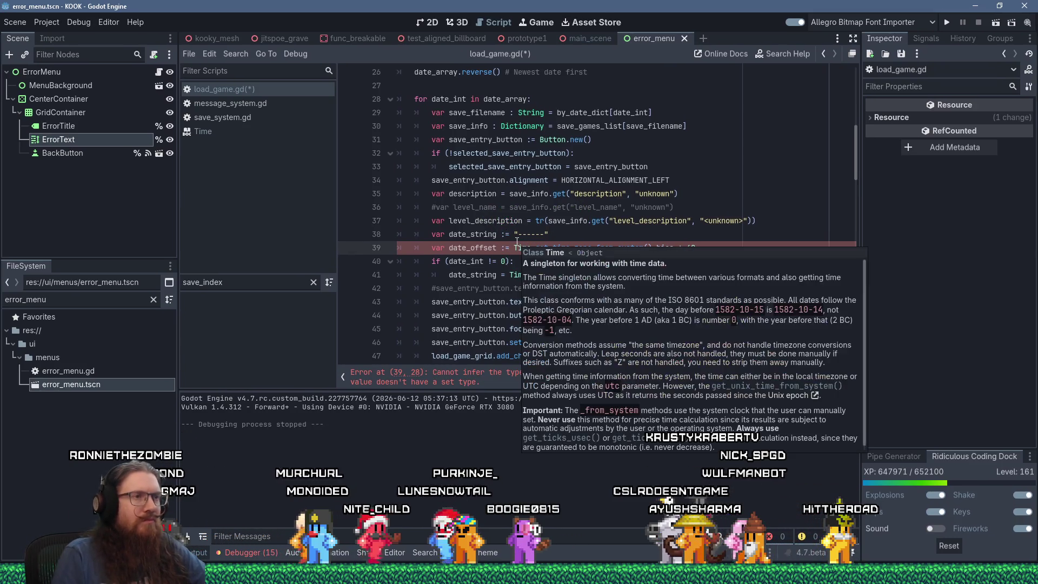
Step: Declare date_offset explicitly as int to clear the type-inference error
{"action": "left_click", "coordinate": [461, 260]}
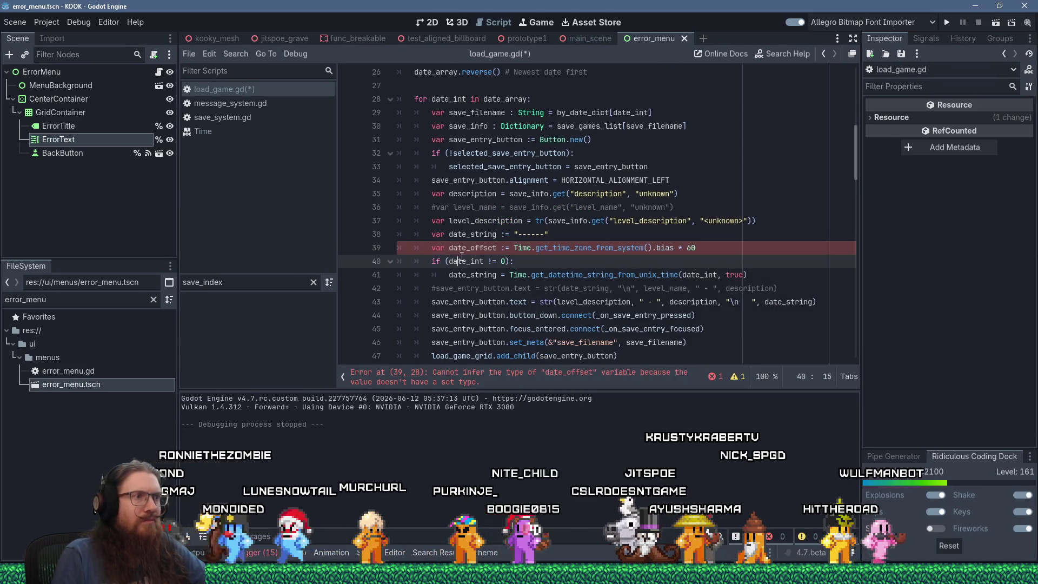
{"action": "left_click", "coordinate": [504, 248]}
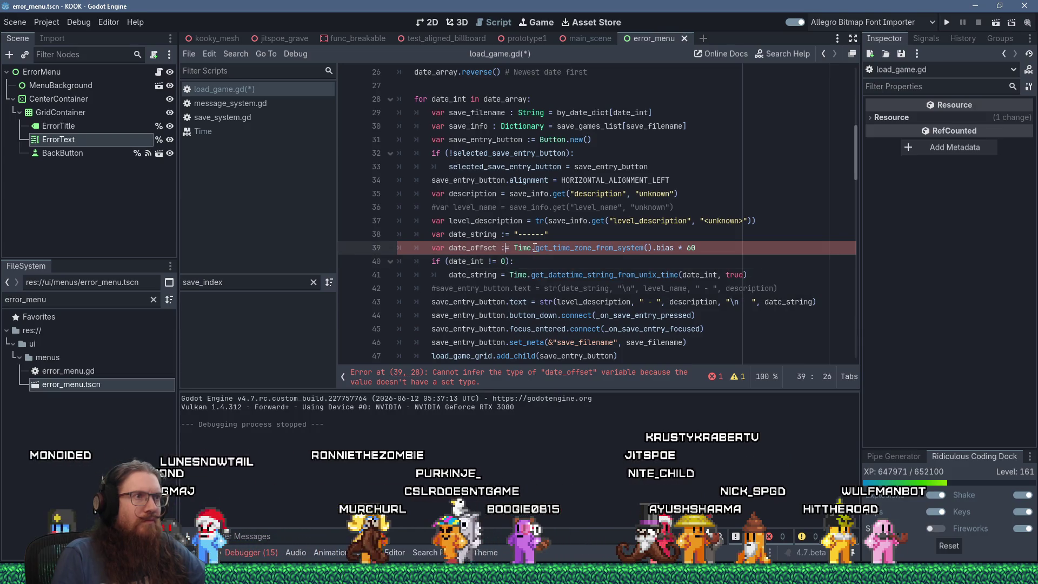
{"action": "type", "text": "int"}
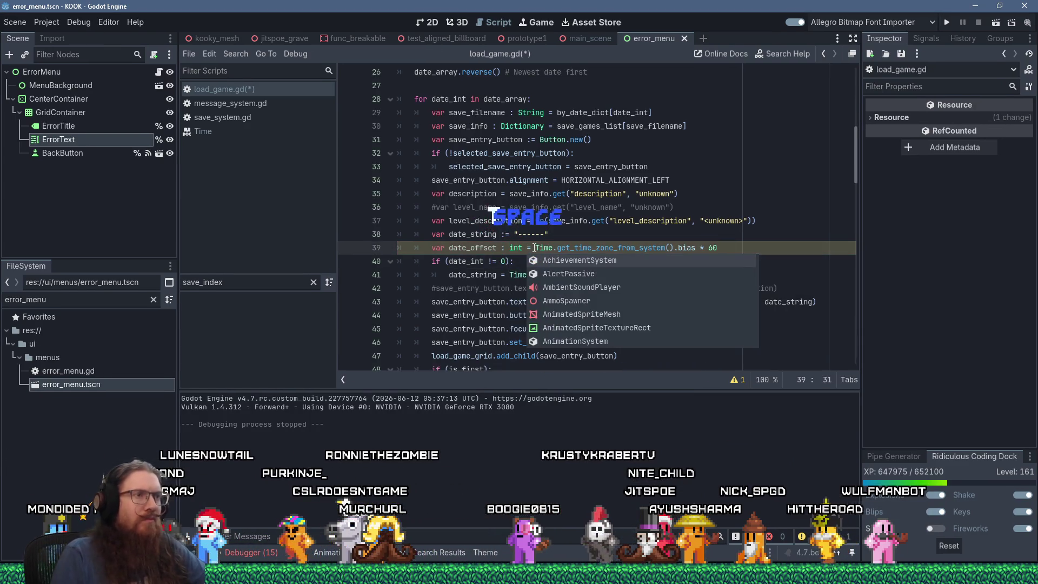
{"action": "key", "text": "Escape"}
{"action": "key", "text": "Up"}
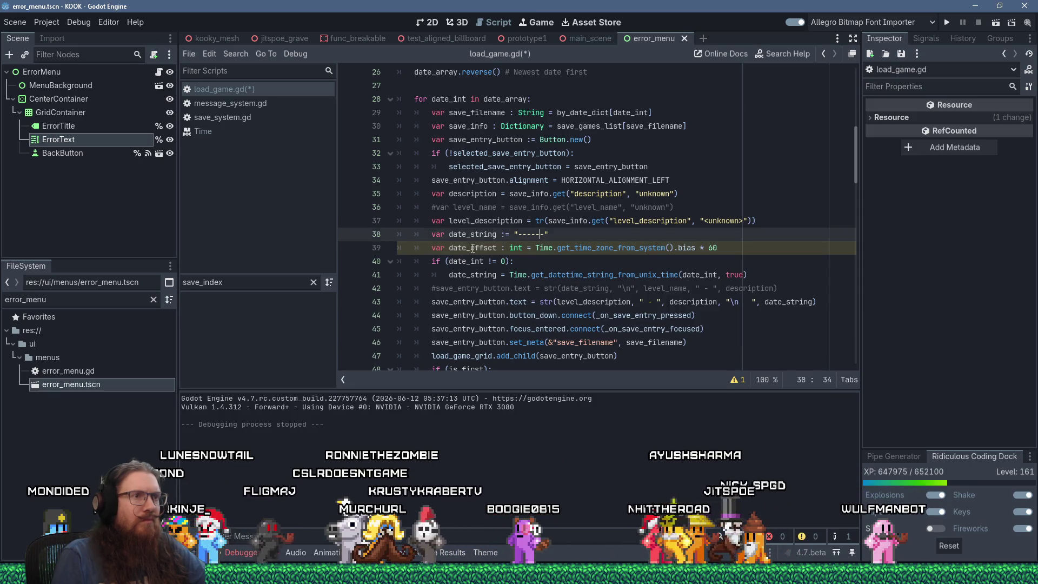
{"action": "right_click", "coordinate": [472, 247]}
Step: Append '+ date_offset' to date_int on line 41
{"action": "left_click", "coordinate": [510, 320]}
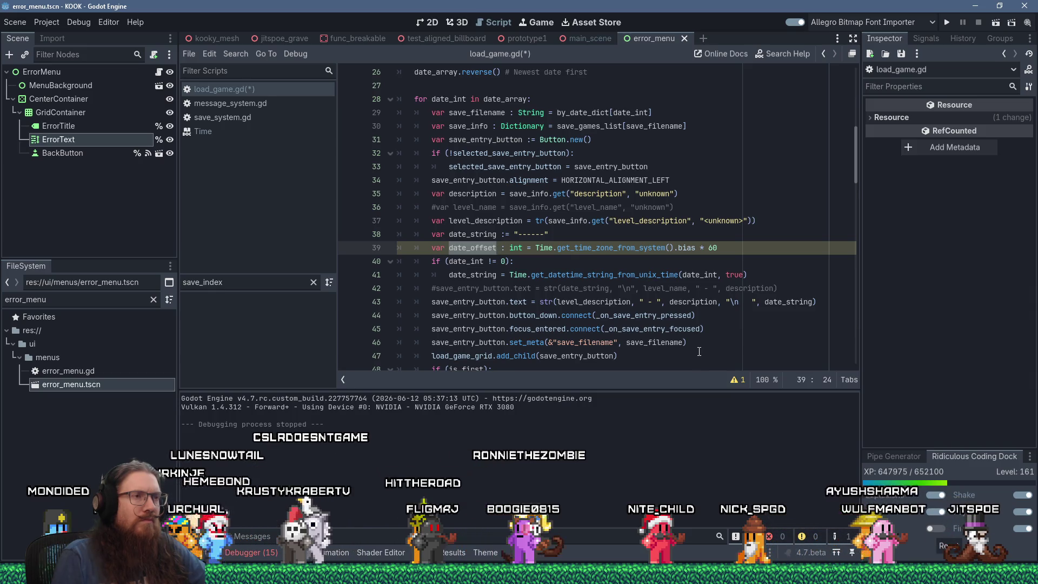
{"action": "scroll", "coordinate": [699, 351], "scroll_direction": "down", "scroll_amount": 2}
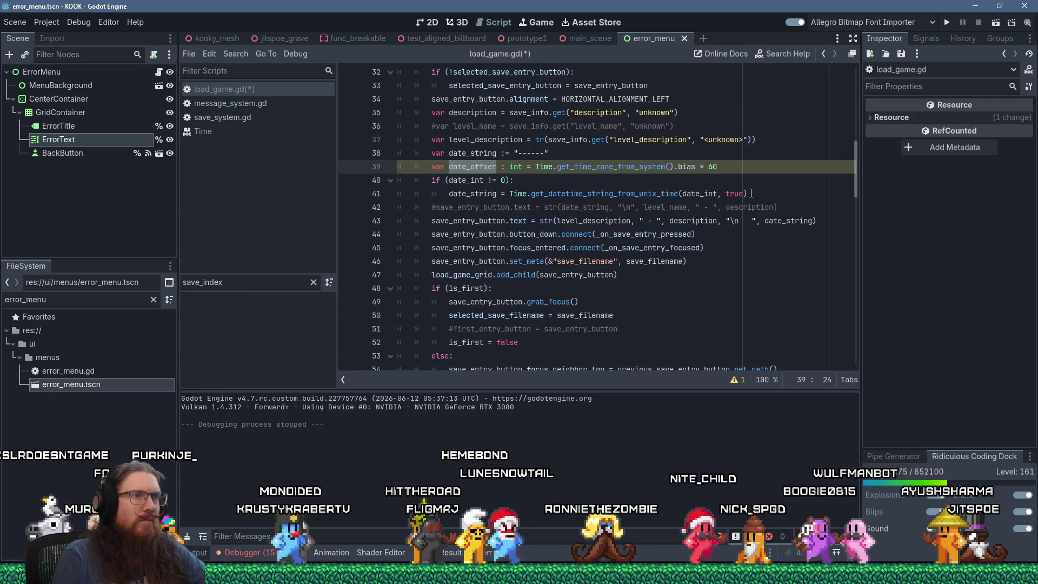
{"action": "left_click", "coordinate": [773, 192]}
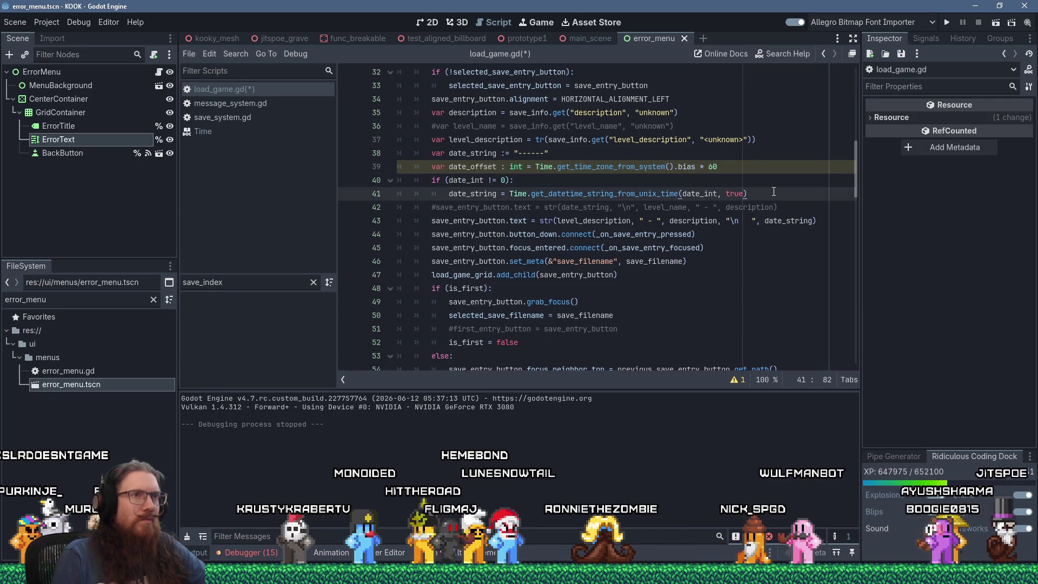
{"action": "type", "text": "+"}
{"action": "type", "text": "date_offset"}
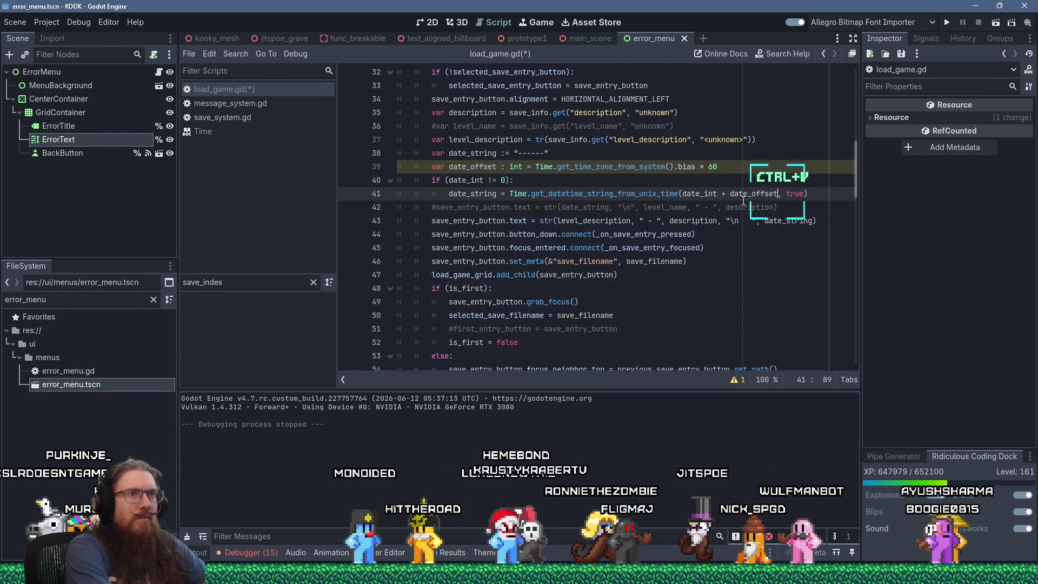
Step: Rename date_offset to timezone_offset_s on both line 39 and line 41
{"action": "left_click", "coordinate": [470, 166]}
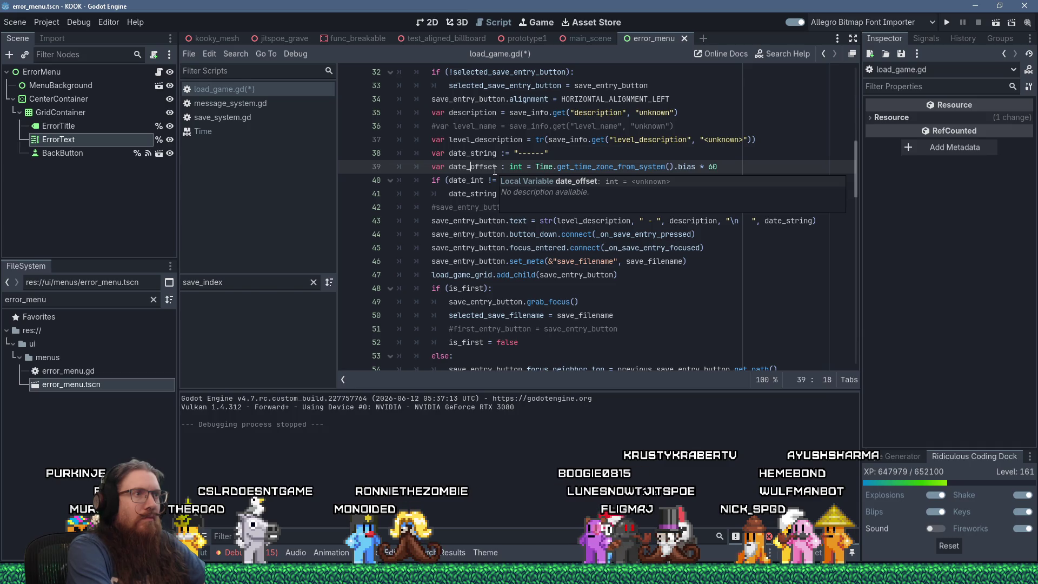
{"action": "type", "text": "time_"}
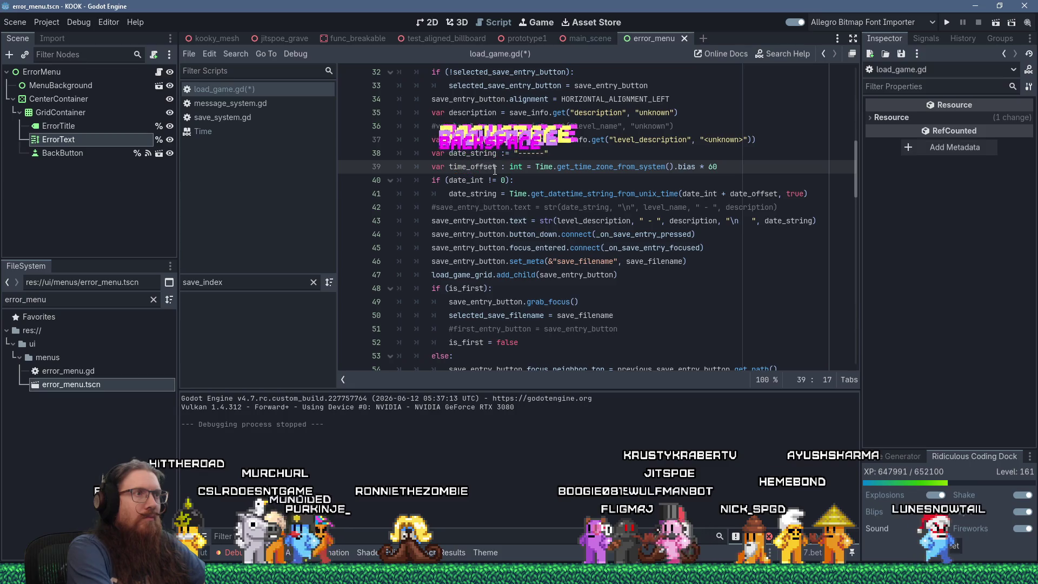
{"action": "key", "text": "Left"}
{"action": "type", "text": "zone"}
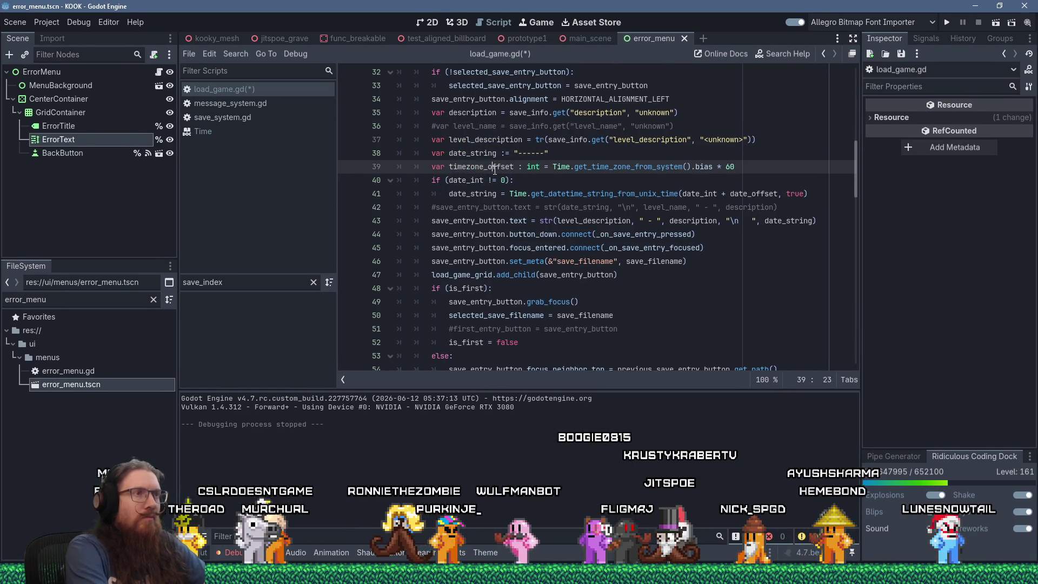
{"action": "key", "text": "ctrl+Right"}
{"action": "type", "text": "_s"}
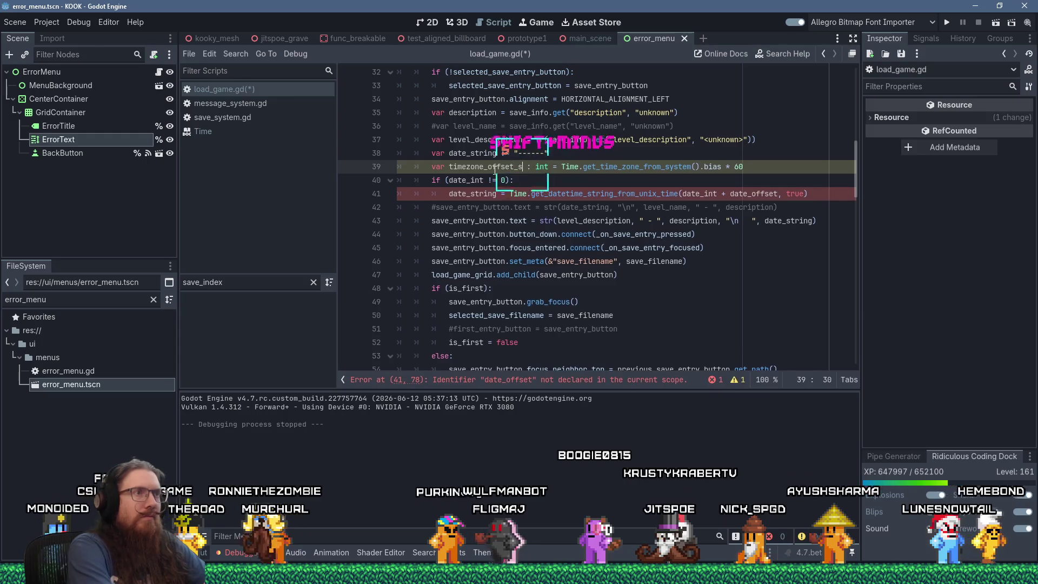
{"action": "right_click", "coordinate": [502, 167]}
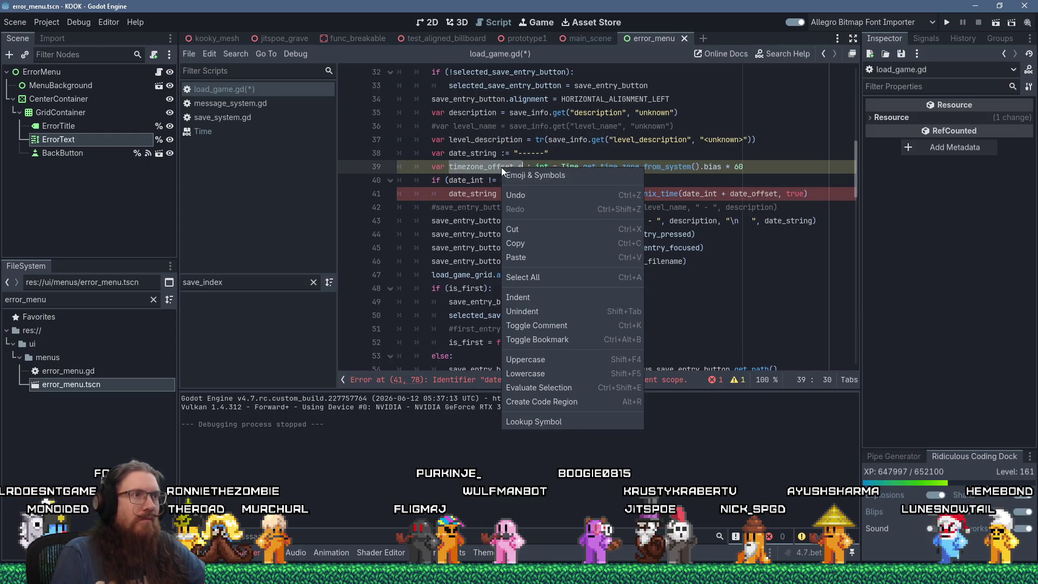
{"action": "left_click", "coordinate": [535, 243]}
{"action": "double_click", "coordinate": [752, 194]}
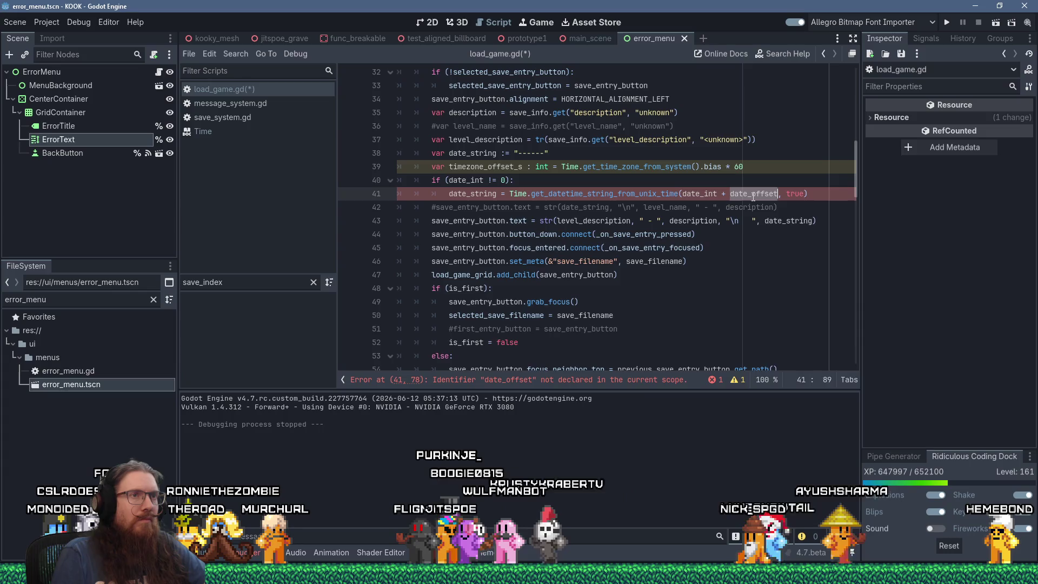
{"action": "right_click", "coordinate": [752, 196]}
{"action": "left_click", "coordinate": [778, 285]}
{"action": "left_click", "coordinate": [758, 168]}
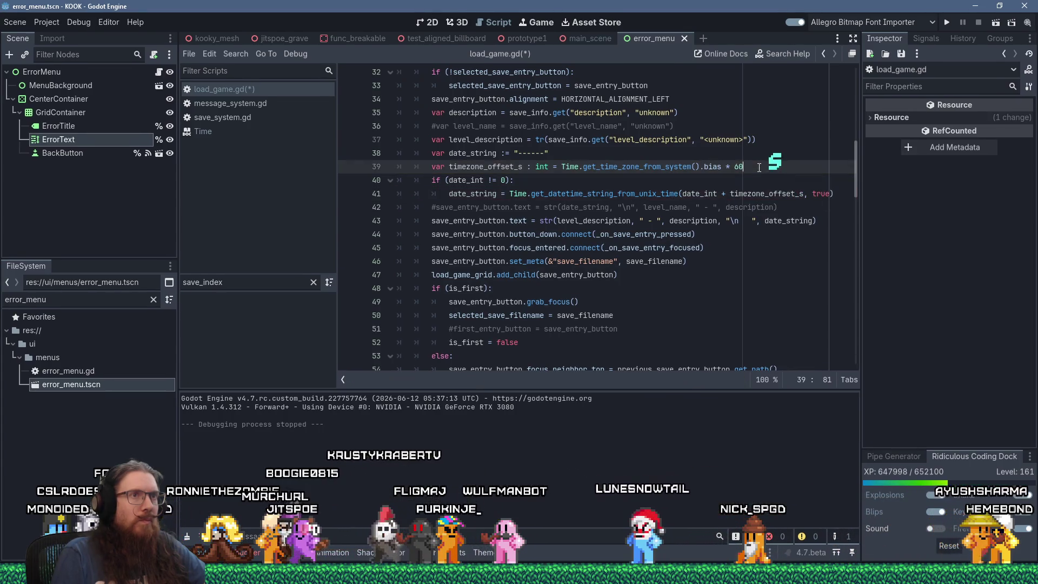
Step: Finish the line 39 comment noting the bias is in minutes, run the game, check the timezone-adjusted save list and resume
{"action": "type", "text": "# "}
{"action": "type", "text": "ias is in minutes.  Convert to seconds"}
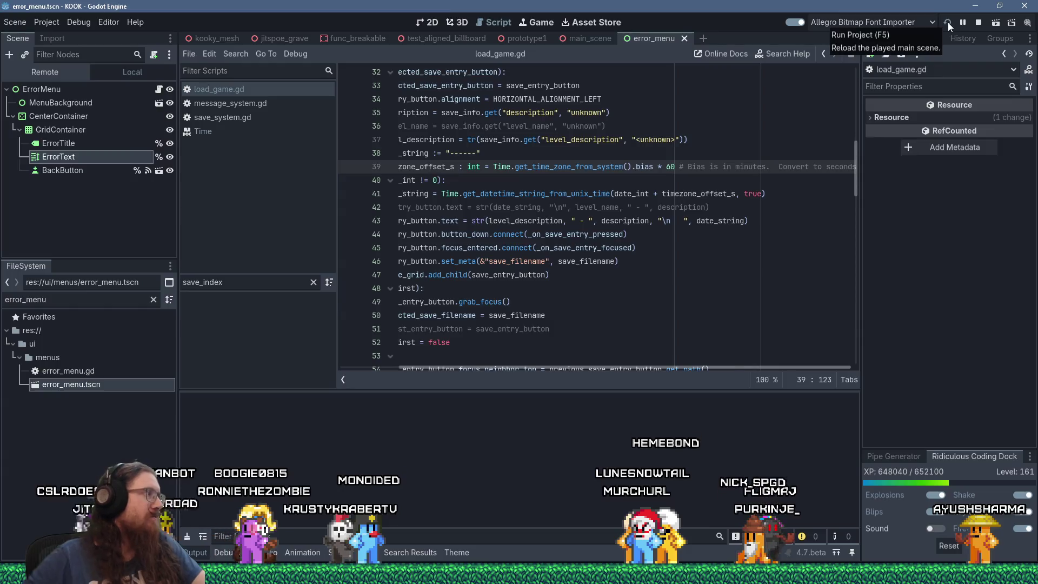
{"action": "left_click", "coordinate": [948, 22]}
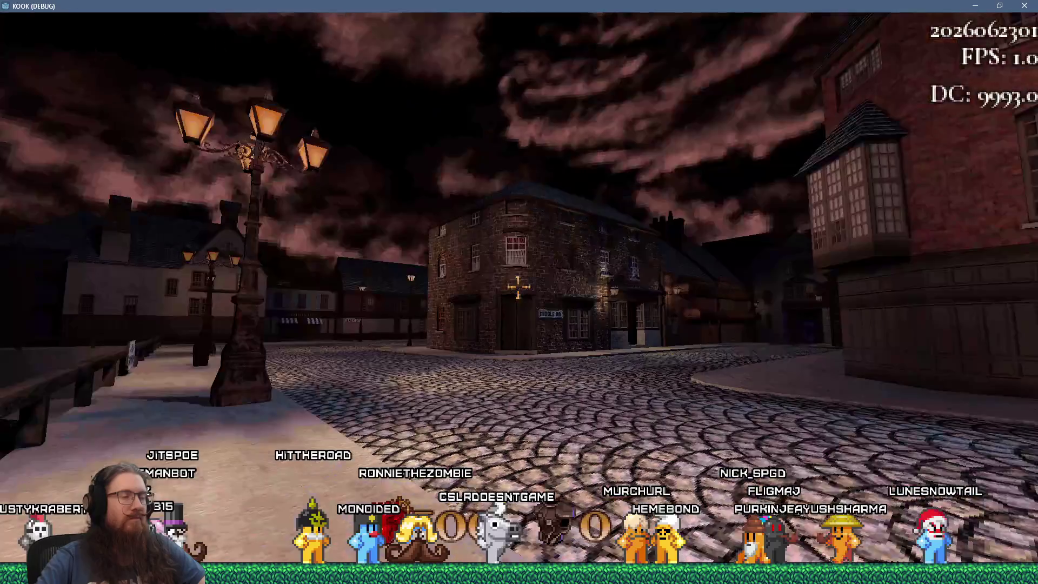
{"action": "key", "text": "Escape"}
{"action": "left_click", "coordinate": [518, 297]}
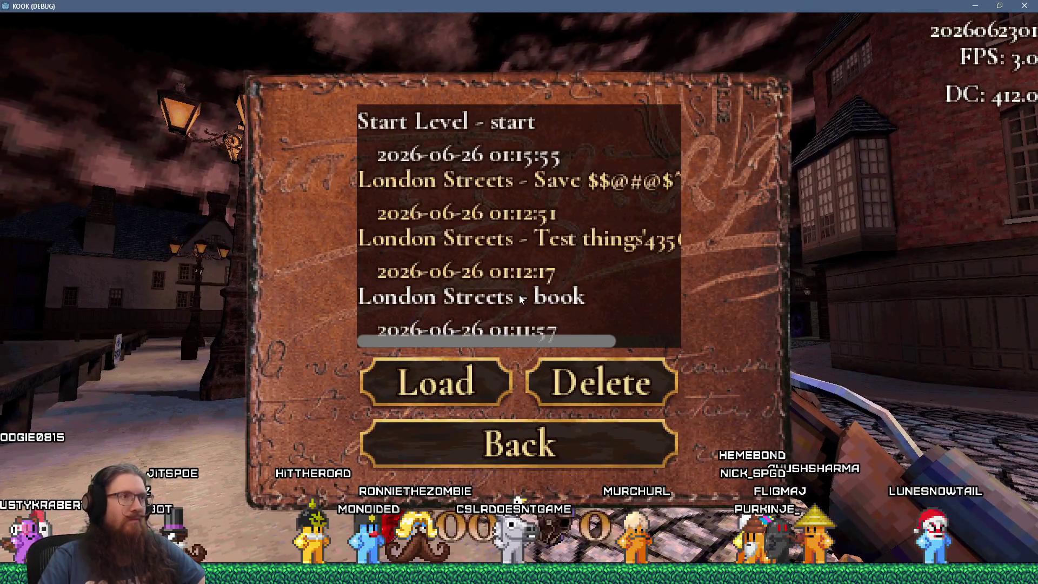
{"action": "key", "text": "Escape"}
{"action": "left_click", "coordinate": [495, 161]}
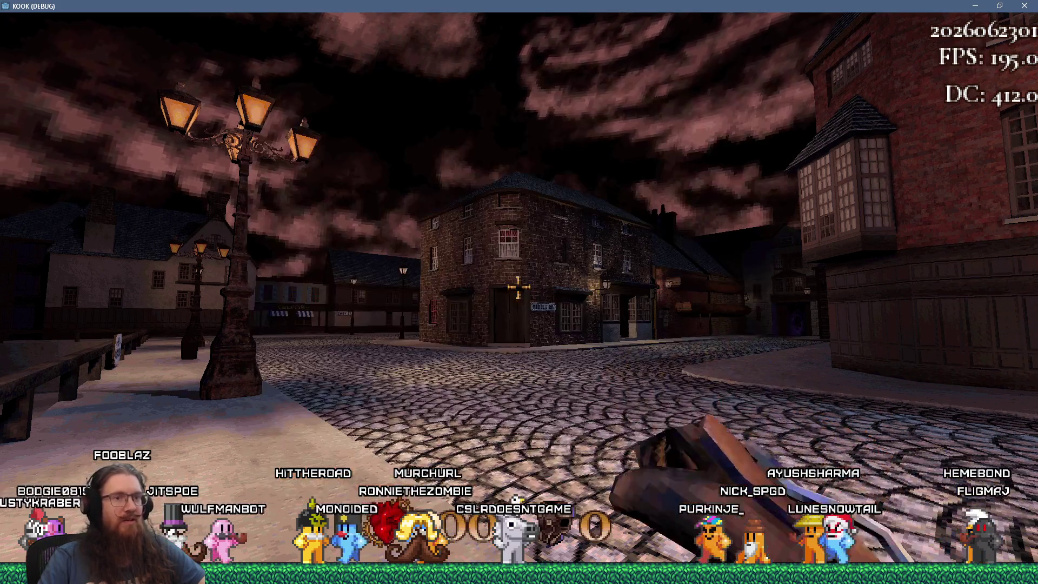
{"action": "key", "text": "grave"}
{"action": "type", "text": "save 1:35"}
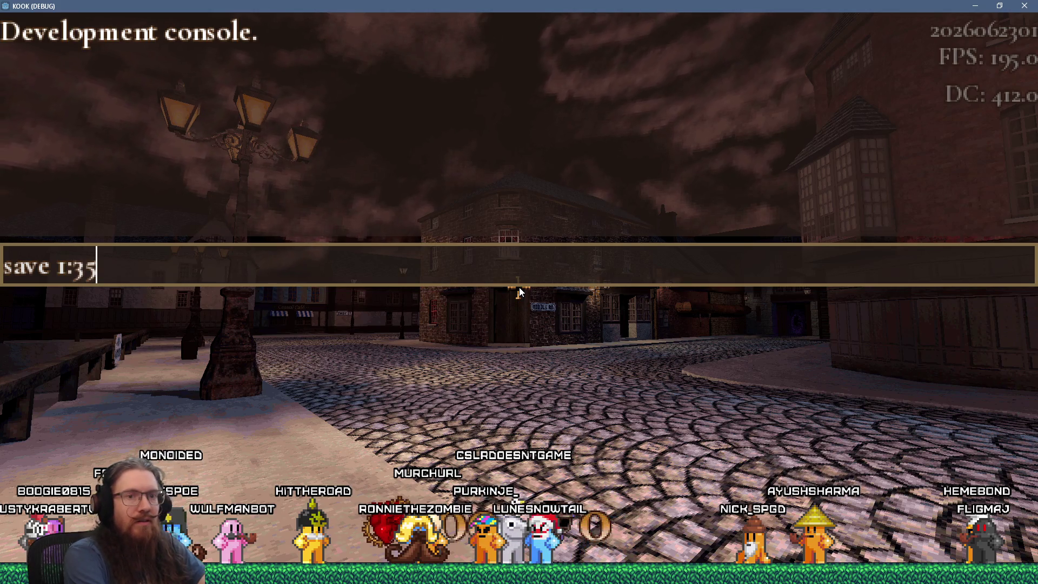
{"action": "key", "text": "Return"}
{"action": "key", "text": "grave"}
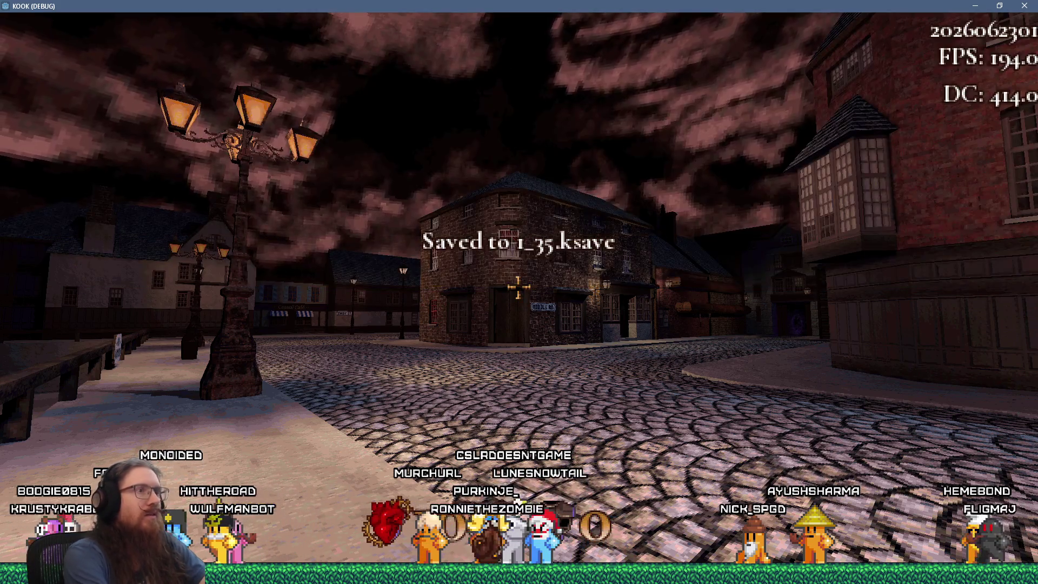
{"action": "key", "text": "Escape"}
{"action": "left_click", "coordinate": [554, 292]}
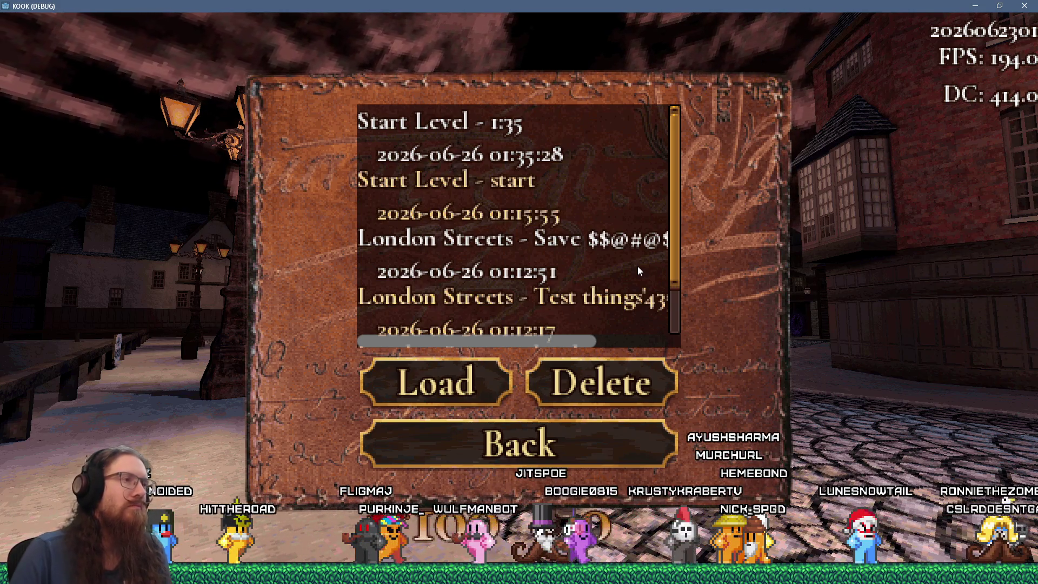
Step: Scroll through the save list to inspect the dates, then close it to return to the street level
{"action": "scroll", "coordinate": [633, 259], "scroll_direction": "down", "scroll_amount": 1}
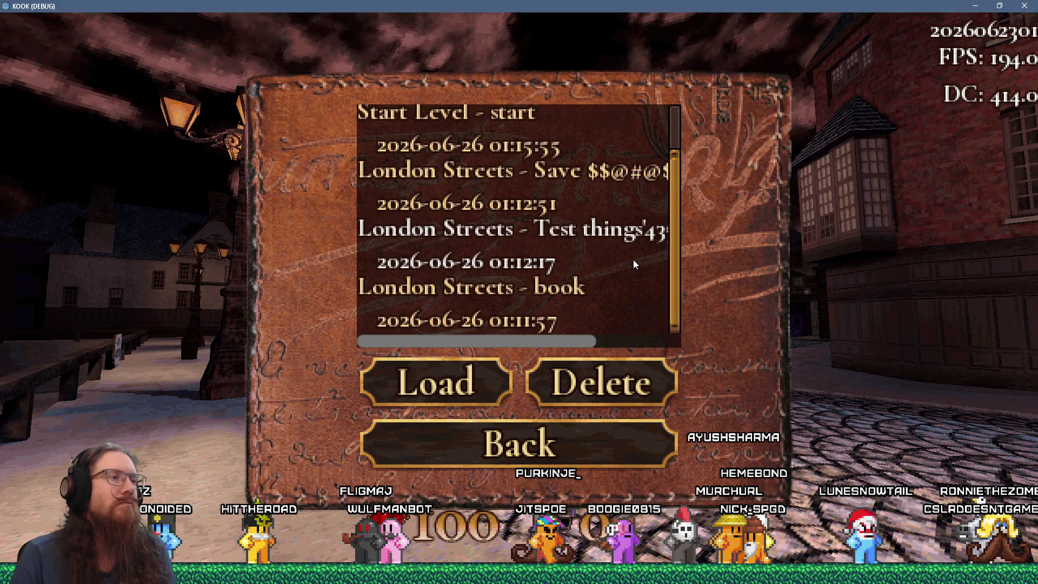
{"action": "scroll", "coordinate": [633, 260], "scroll_direction": "up", "scroll_amount": 1}
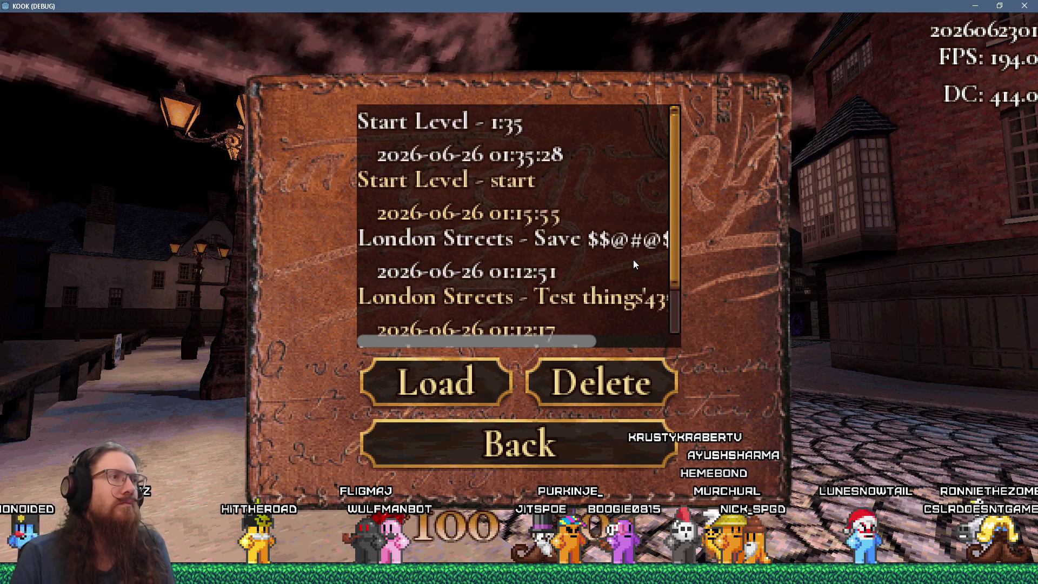
{"action": "mouse_move", "coordinate": [673, 151]}
{"action": "left_mouse_down"}
{"action": "mouse_move", "coordinate": [670, 251]}
{"action": "mouse_move", "coordinate": [663, 107]}
{"action": "mouse_move", "coordinate": [668, 268]}
{"action": "mouse_move", "coordinate": [673, 121]}
{"action": "left_mouse_up"}
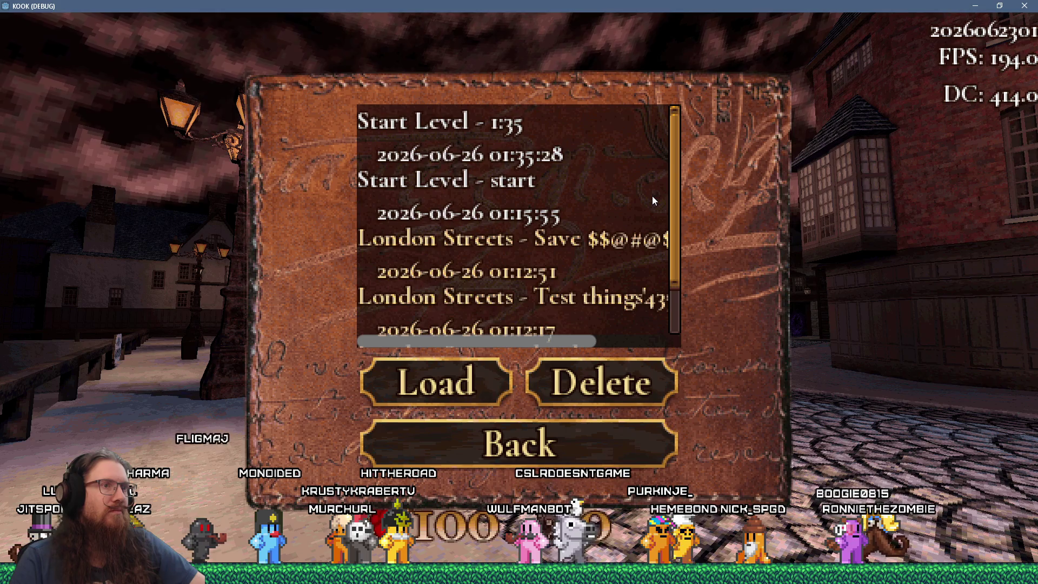
{"action": "key", "text": "Escape"}
{"action": "key", "text": "Escape"}
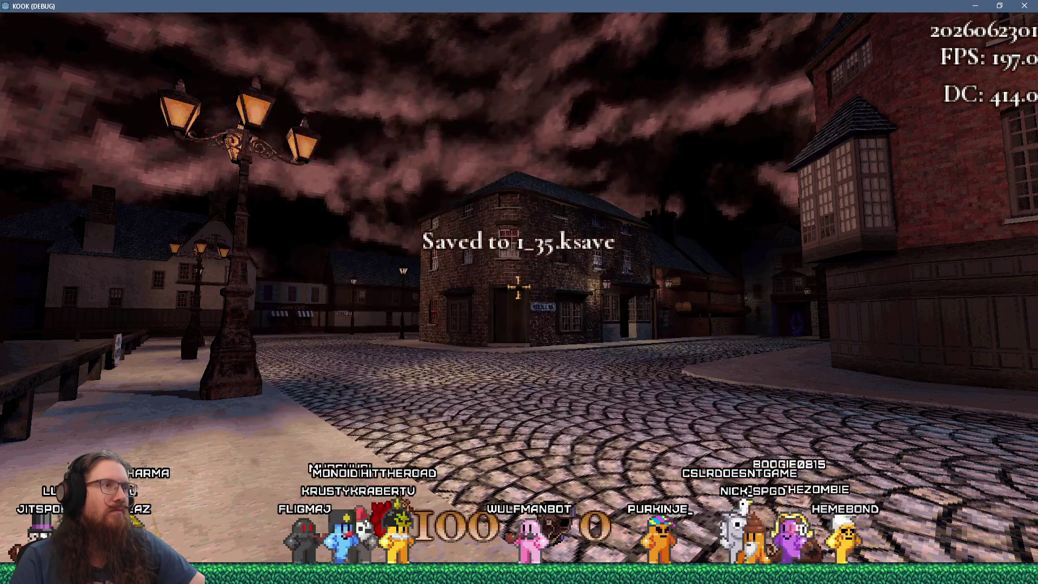
Step: Walk along the starting street past the easy difficulty street and across the plaza
{"action": "key", "text": "w"}
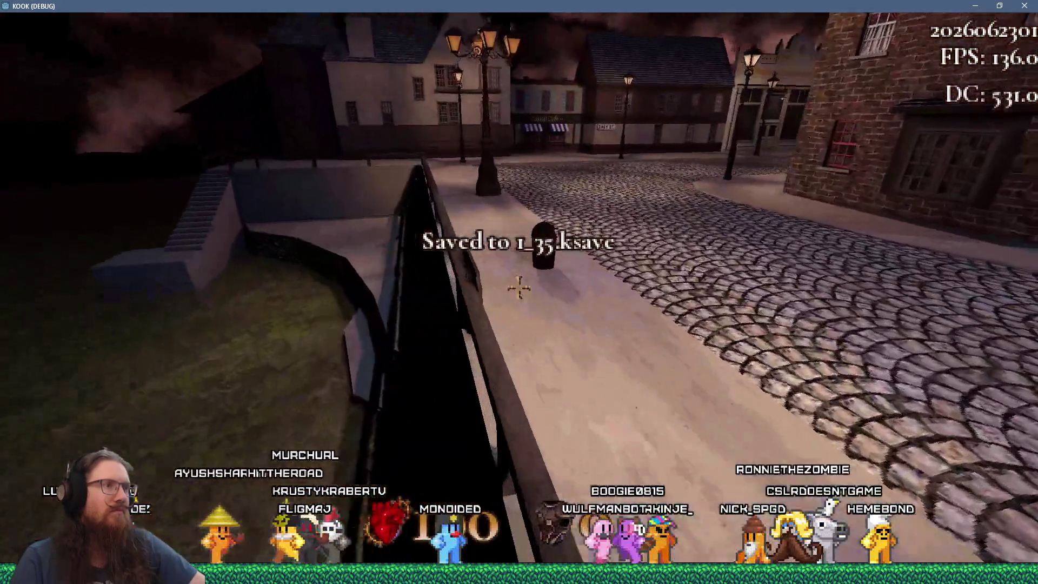
{"action": "key", "text": "w"}
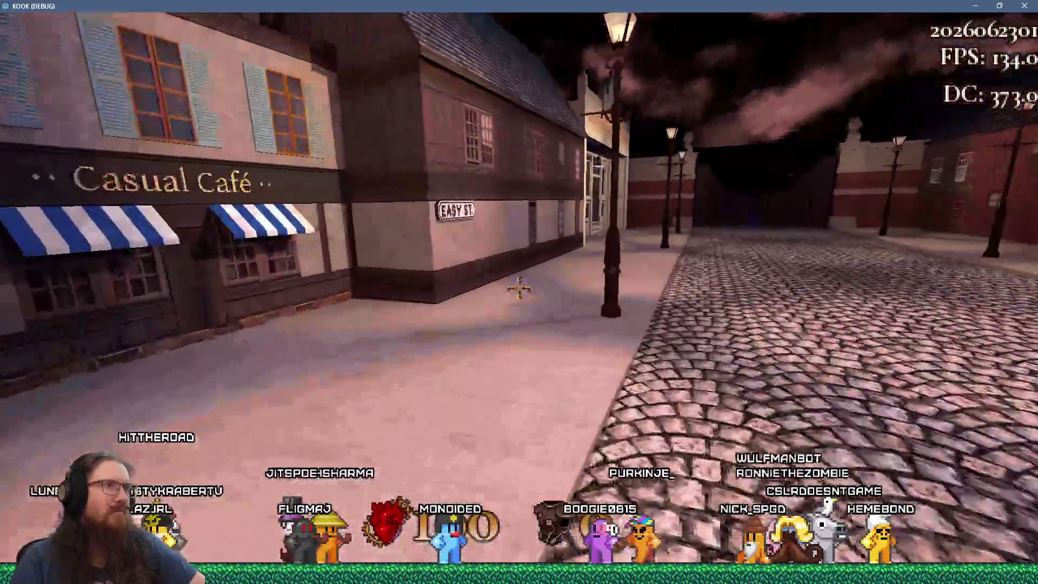
{"action": "key", "text": "w"}
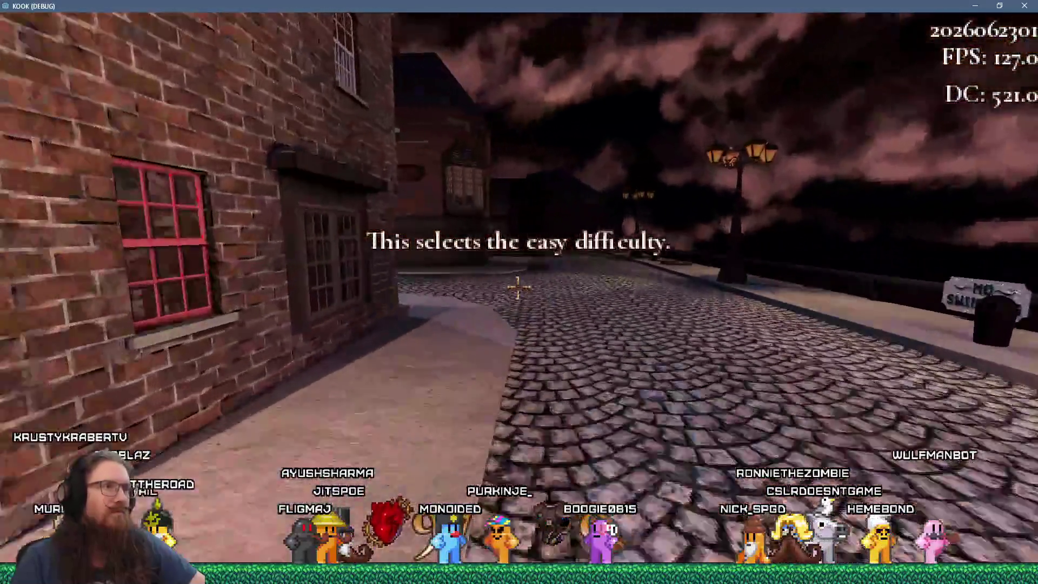
{"action": "key", "text": "w"}
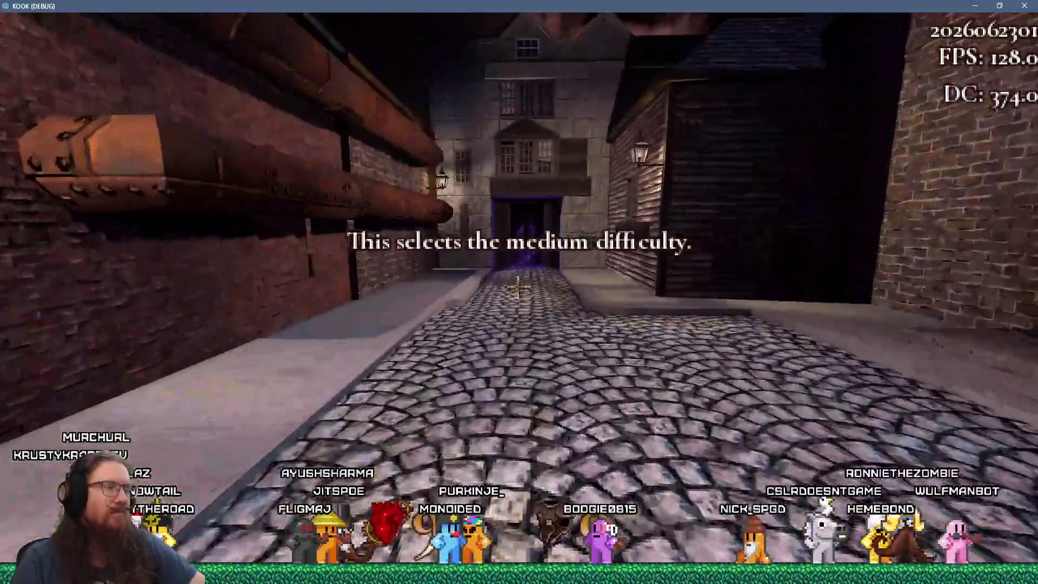
{"action": "key", "text": "w"}
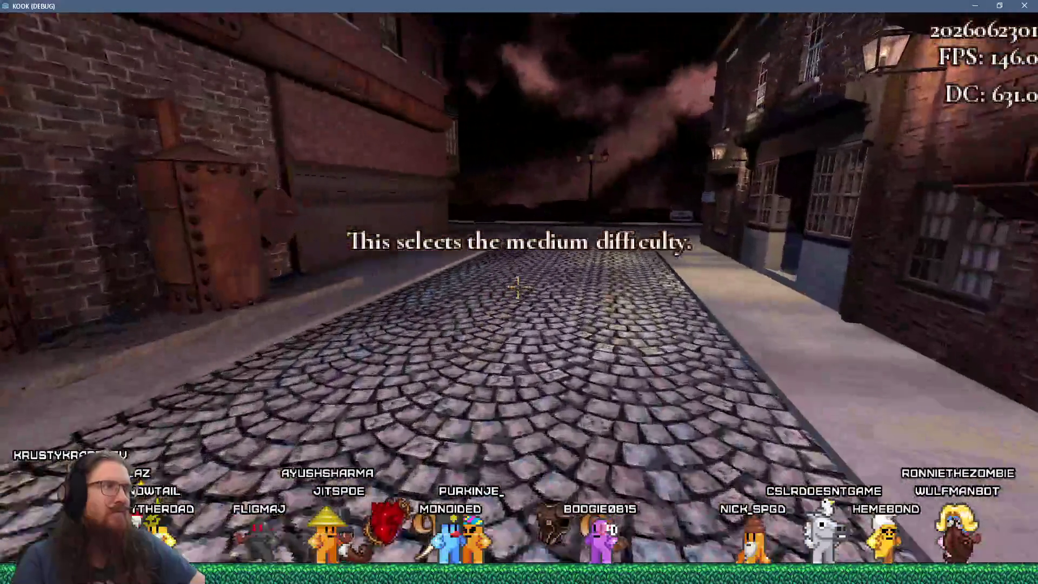
{"action": "key", "text": "w"}
Step: Head through the brick alley and down the cobbled street into the purple portal
{"action": "key", "text": "grave"}
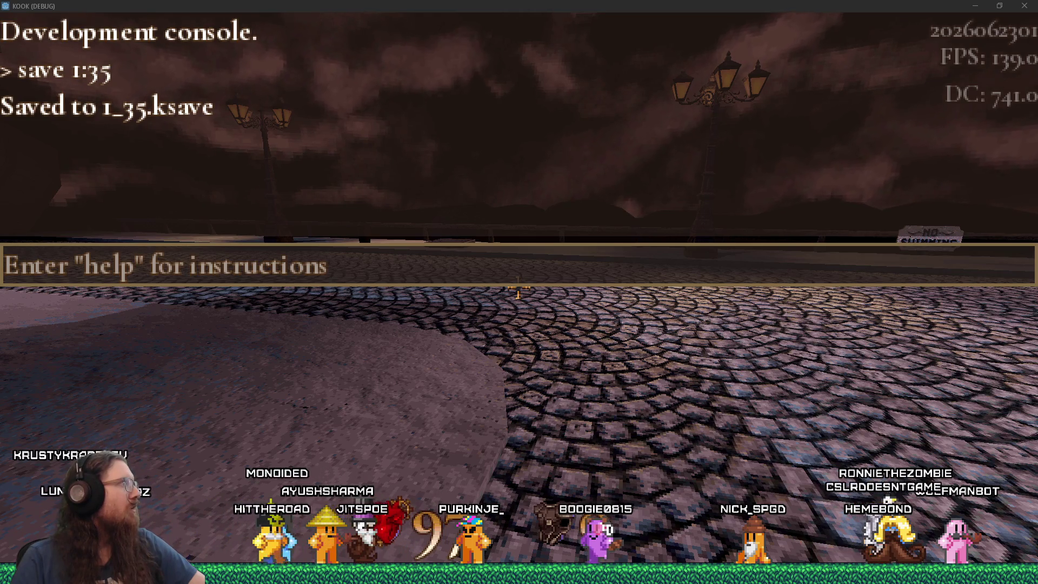
{"action": "key", "text": "grave"}
{"action": "key", "text": "w"}
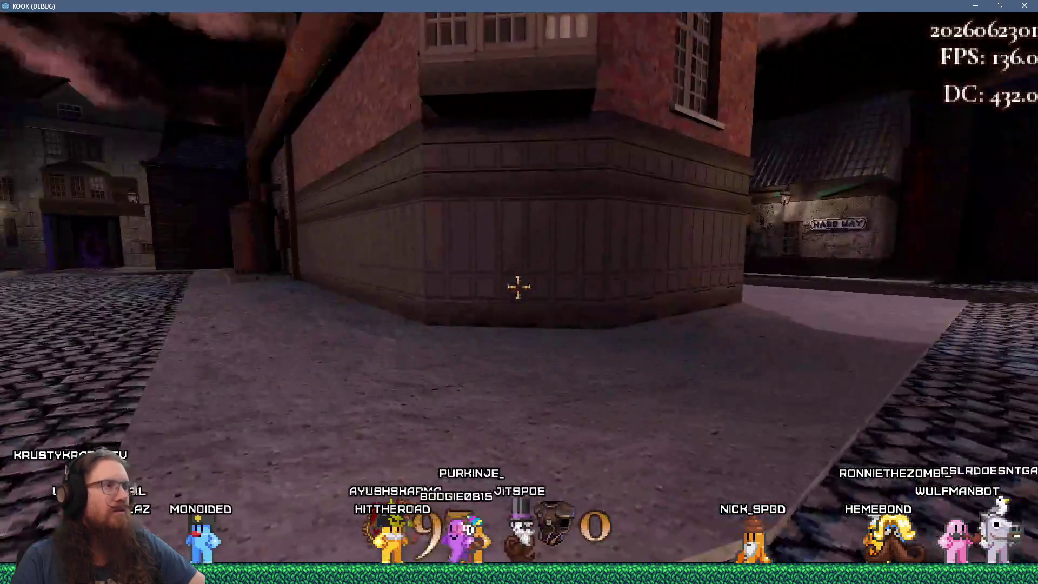
{"action": "key", "text": "grave"}
{"action": "key", "text": "grave"}
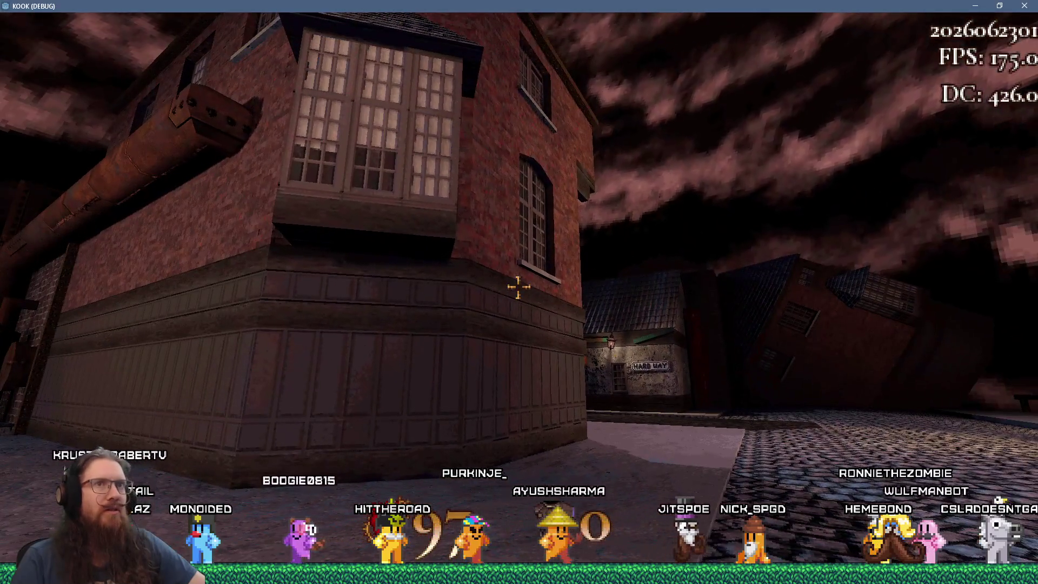
{"action": "key", "text": "Escape"}
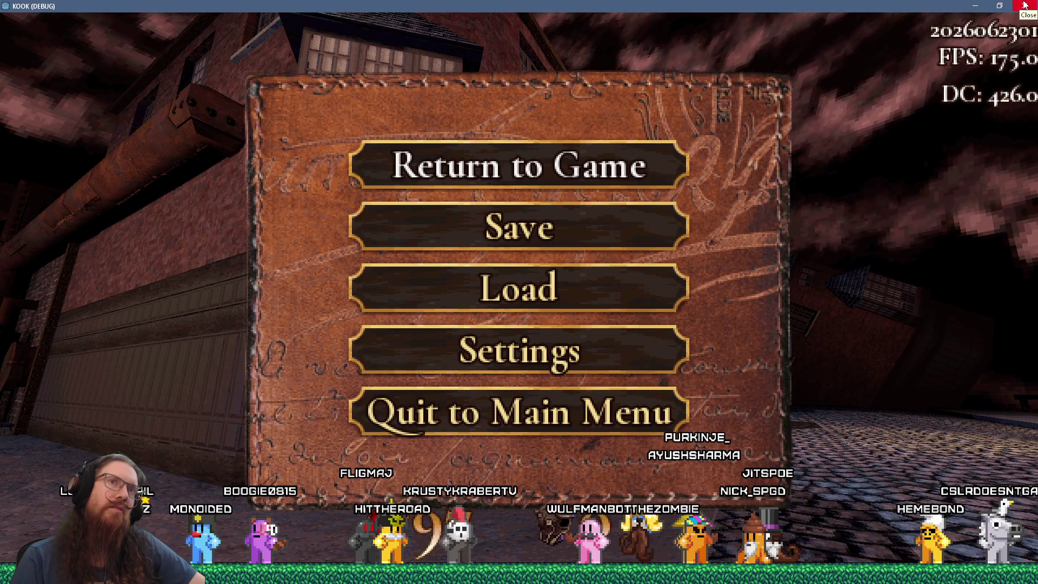
{"action": "key", "text": "Escape"}
{"action": "key", "text": "w"}
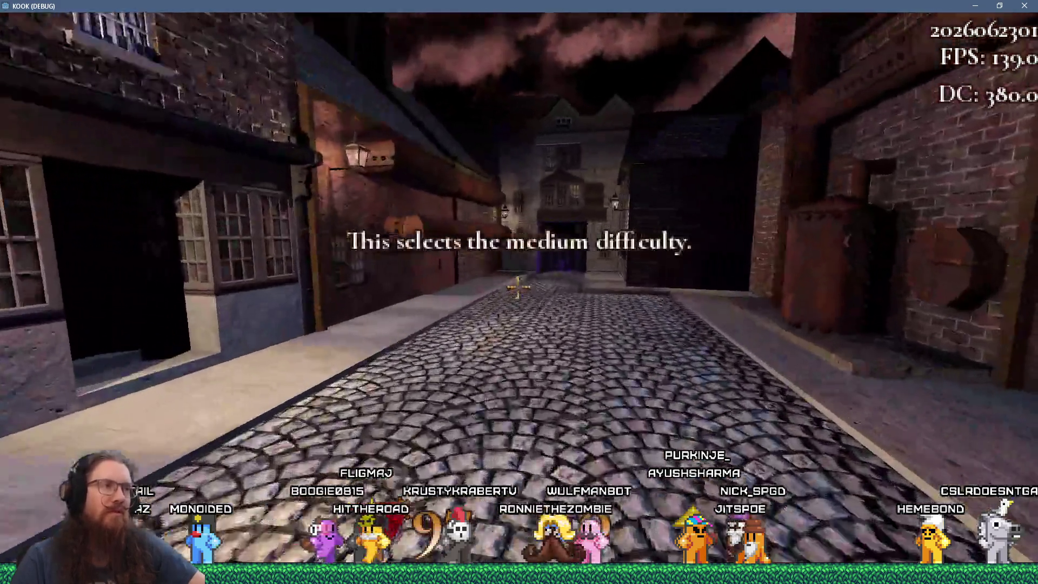
{"action": "key", "text": "w"}
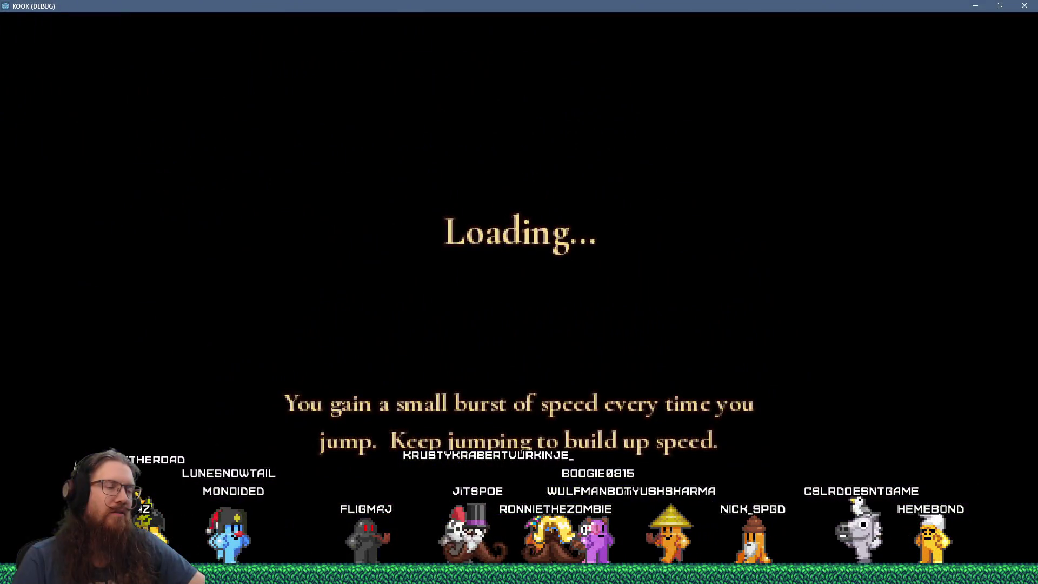
Step: Walk to the corridor door, shoot the creature and doorway enemy, and kick the door open
{"action": "key", "text": "w"}
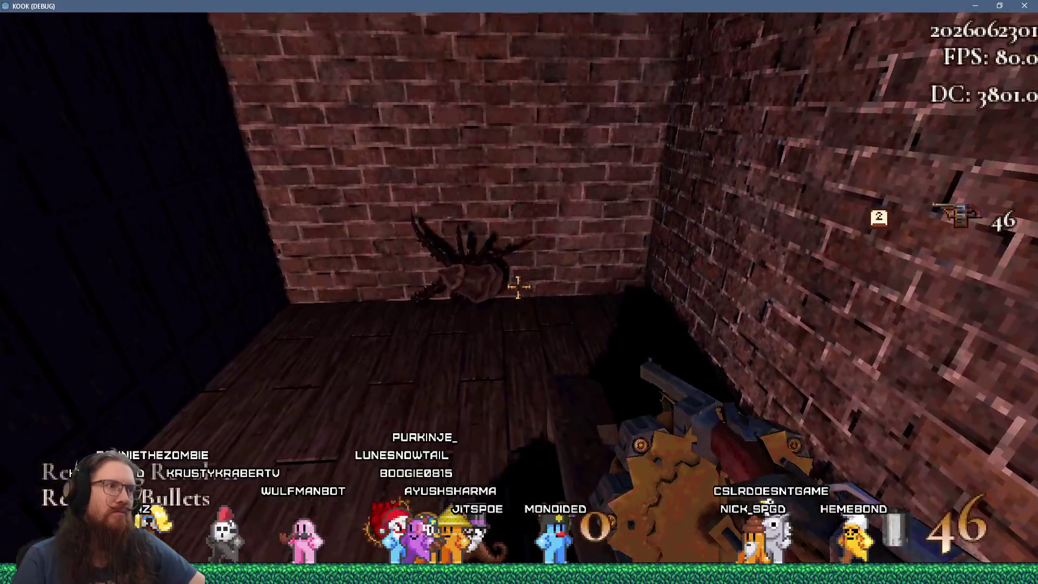
{"action": "left_click", "coordinate": [518, 287]}
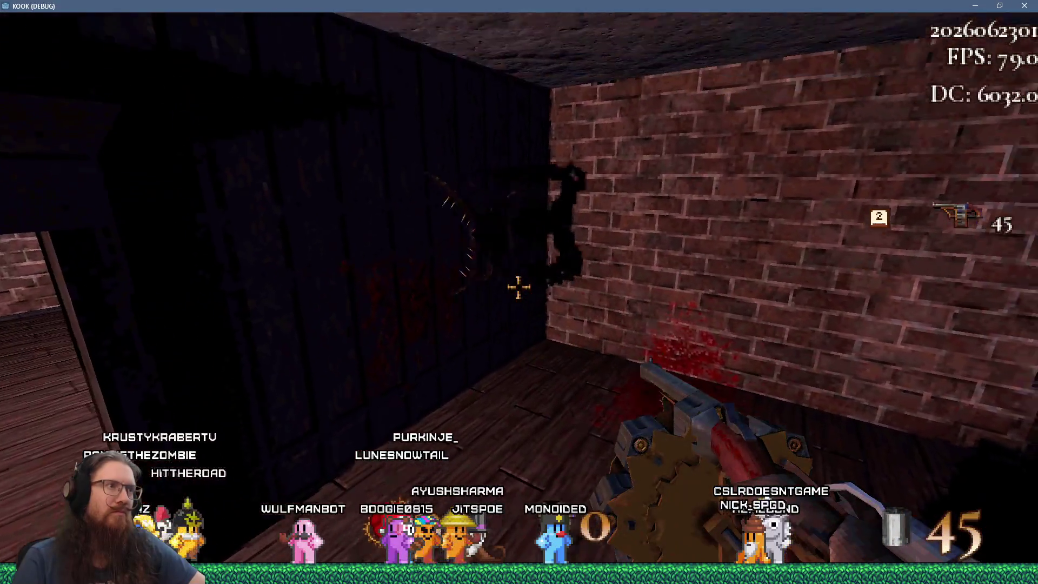
{"action": "left_click", "coordinate": [517, 287]}
{"action": "left_click", "coordinate": [518, 287]}
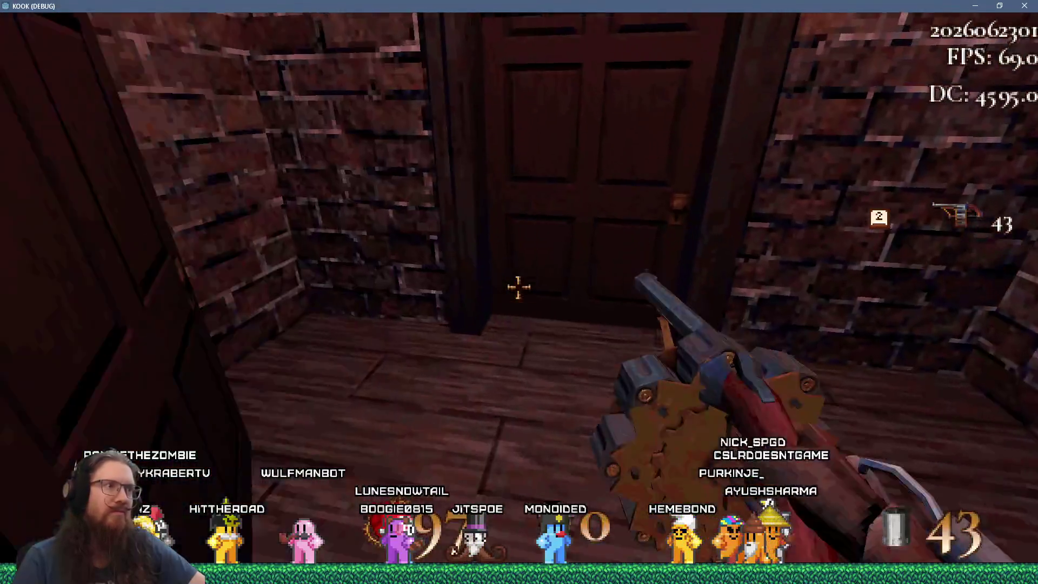
{"action": "key", "text": "e"}
Step: Quicksave and reload, then shoot the street creature and pick up and throw the ball
{"action": "key", "text": "F5"}
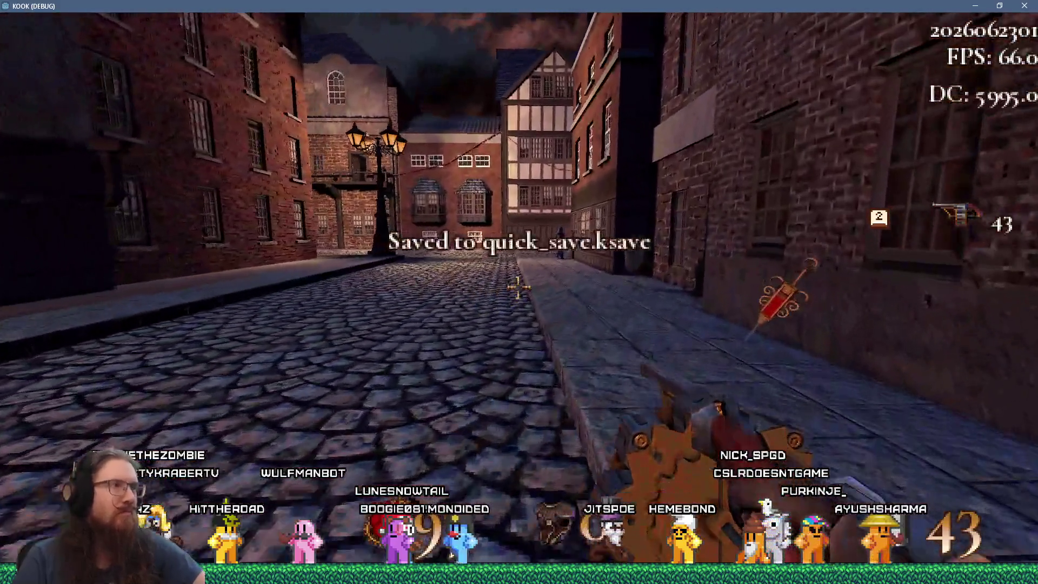
{"action": "key", "text": "F9"}
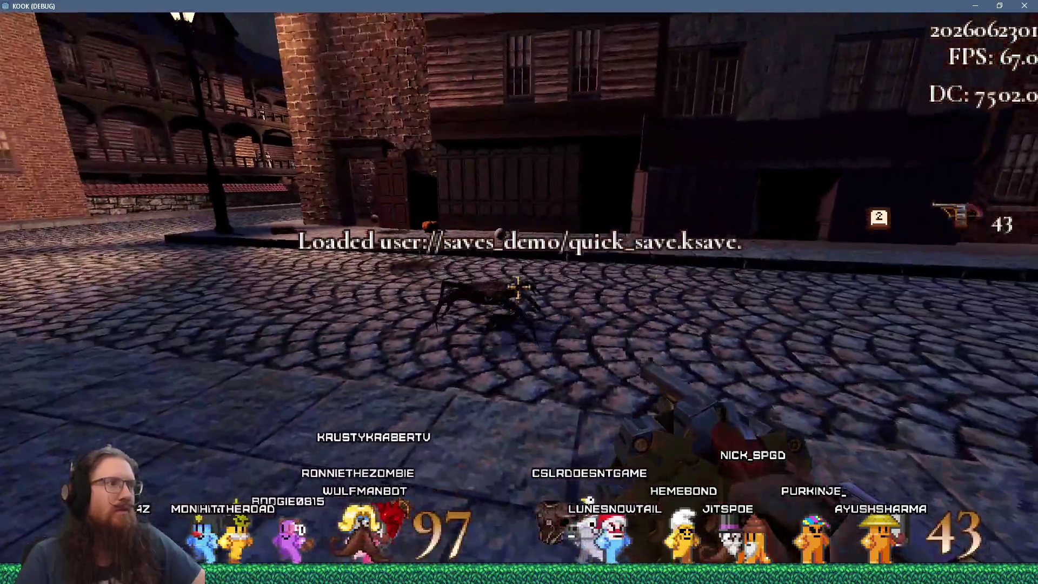
{"action": "left_click", "coordinate": [517, 286]}
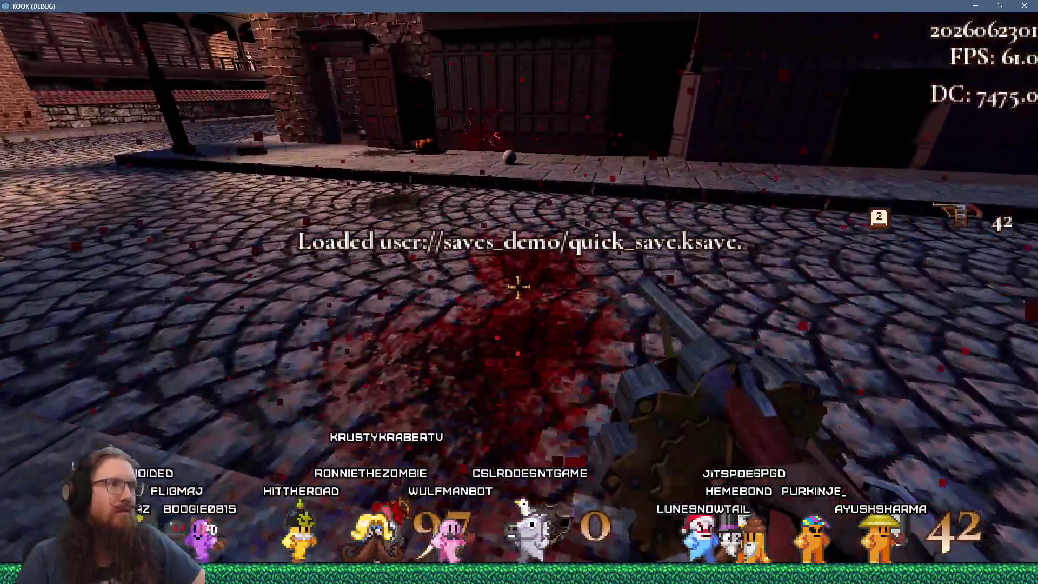
{"action": "key", "text": "w"}
{"action": "key", "text": "e"}
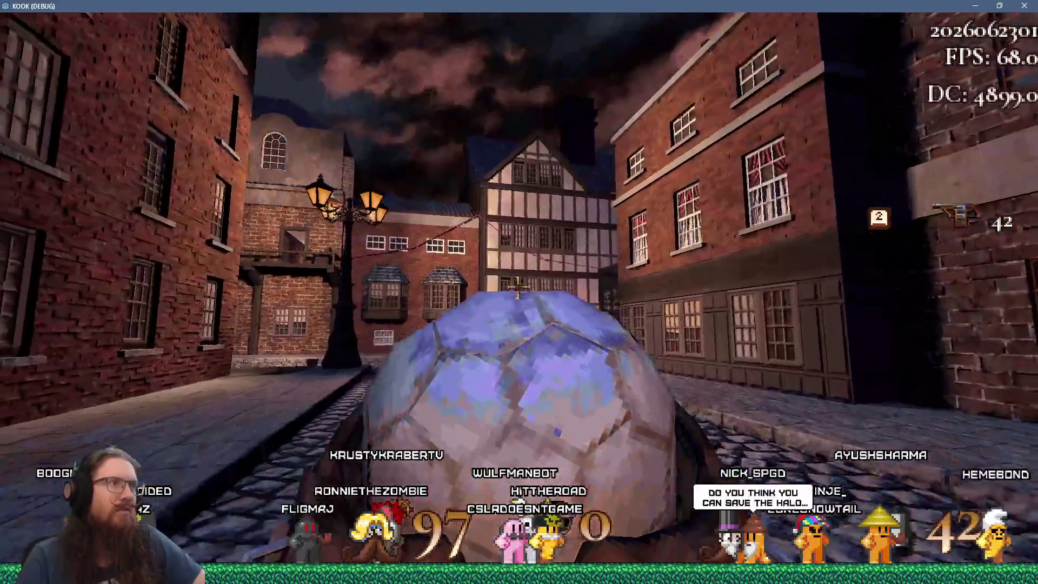
{"action": "left_click", "coordinate": [518, 287]}
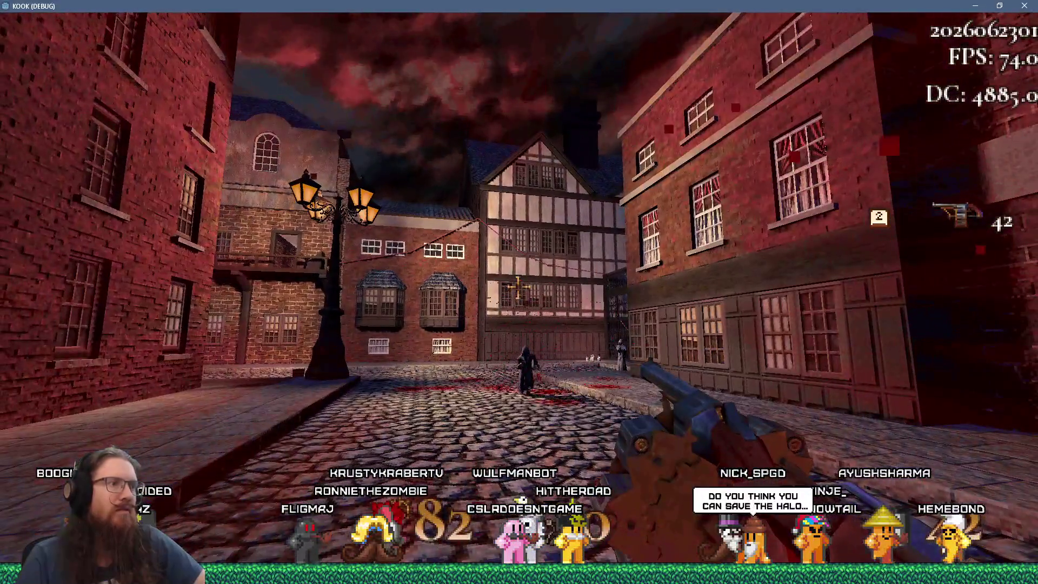
Step: Advance down the street, kill the robed enemy and walk down the alley to the barrel
{"action": "key", "text": "w"}
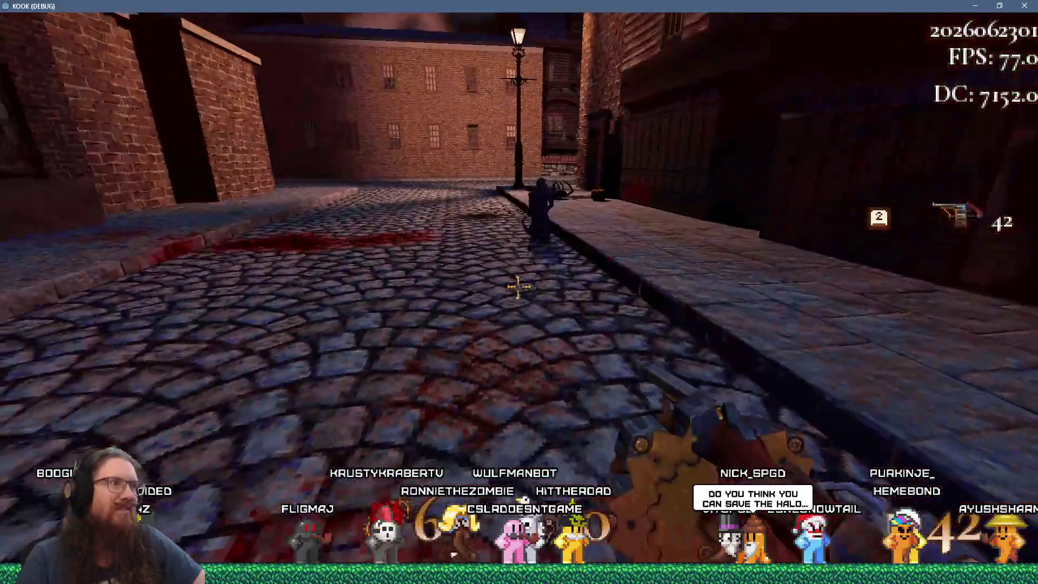
{"action": "key", "text": "w"}
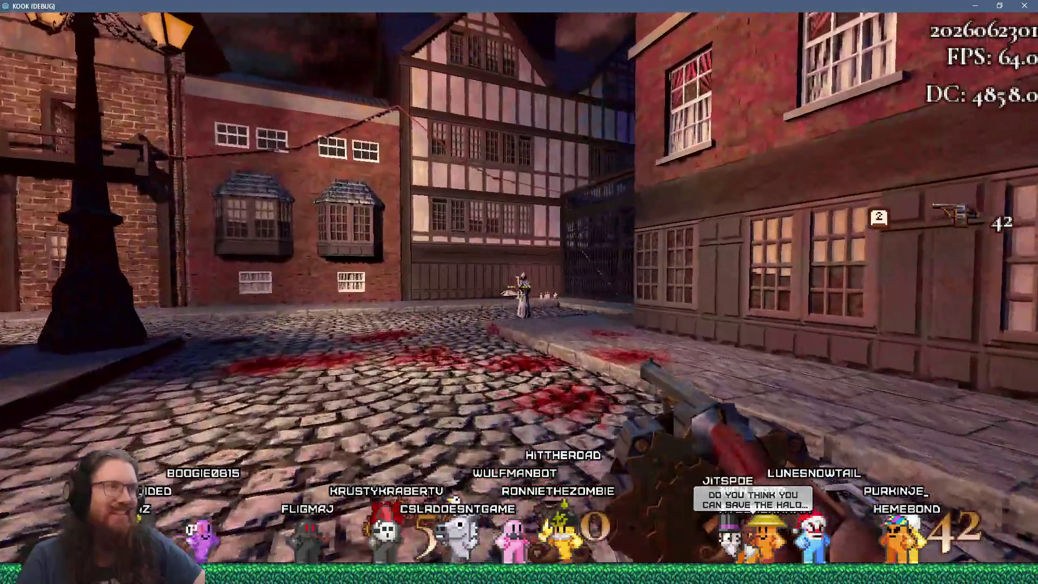
{"action": "left_click", "coordinate": [518, 287]}
{"action": "key", "text": "w"}
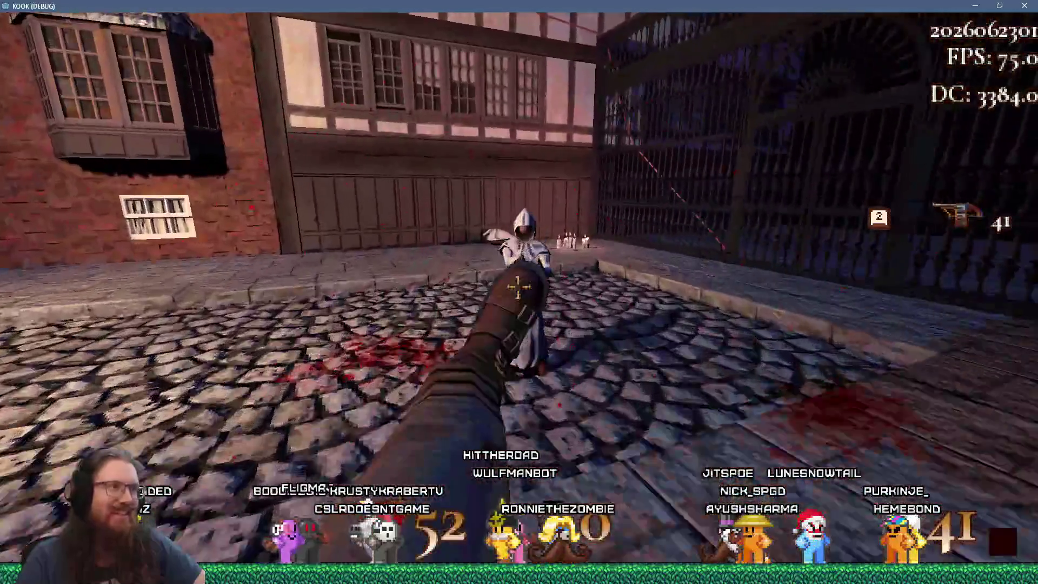
{"action": "key", "text": "w"}
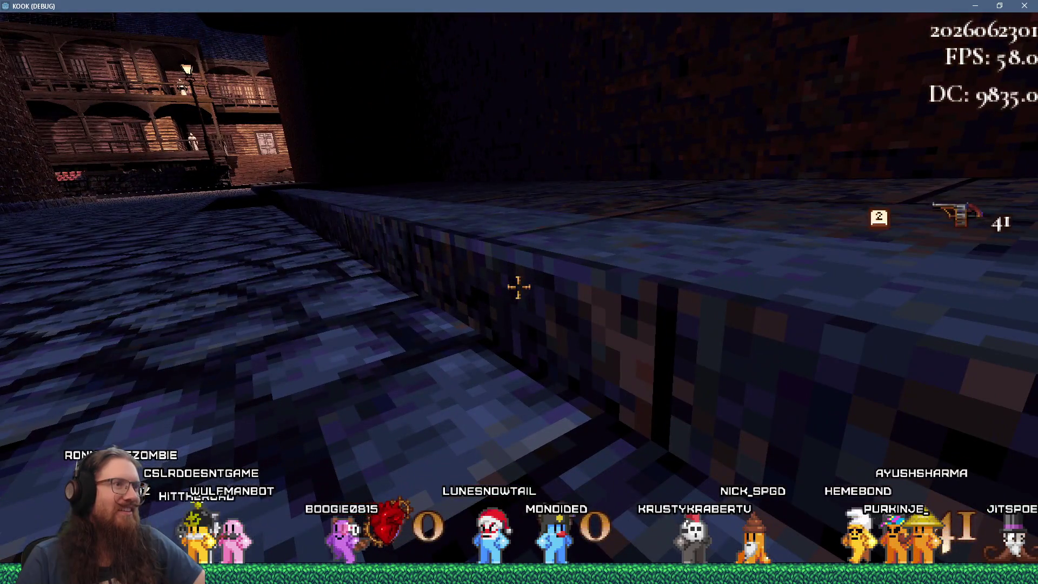
Step: After dying, check the quick_save.ksave messages in the console and close the debug game window
{"action": "key", "text": "grave"}
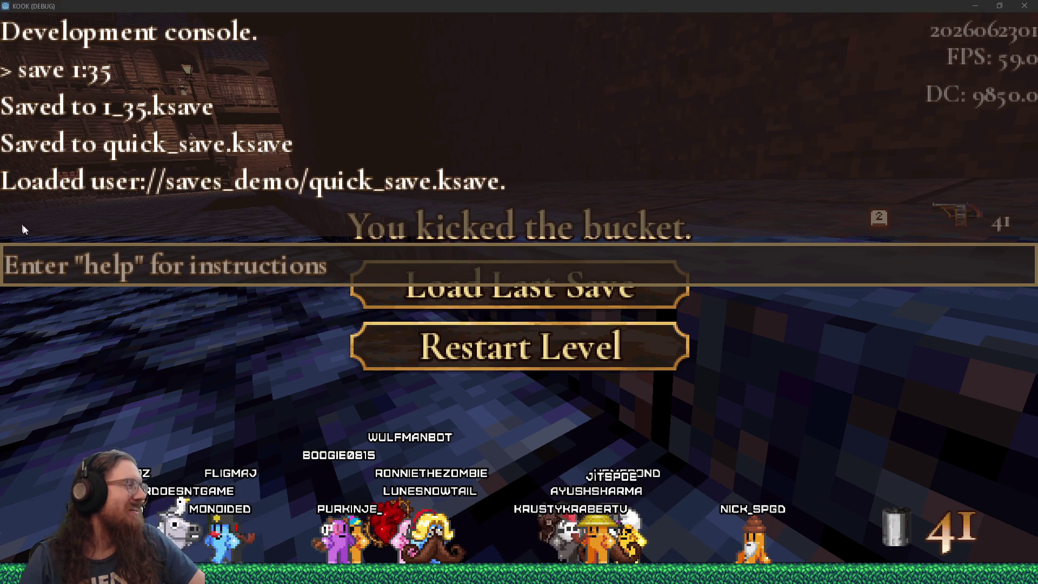
{"action": "left_click", "coordinate": [409, 266]}
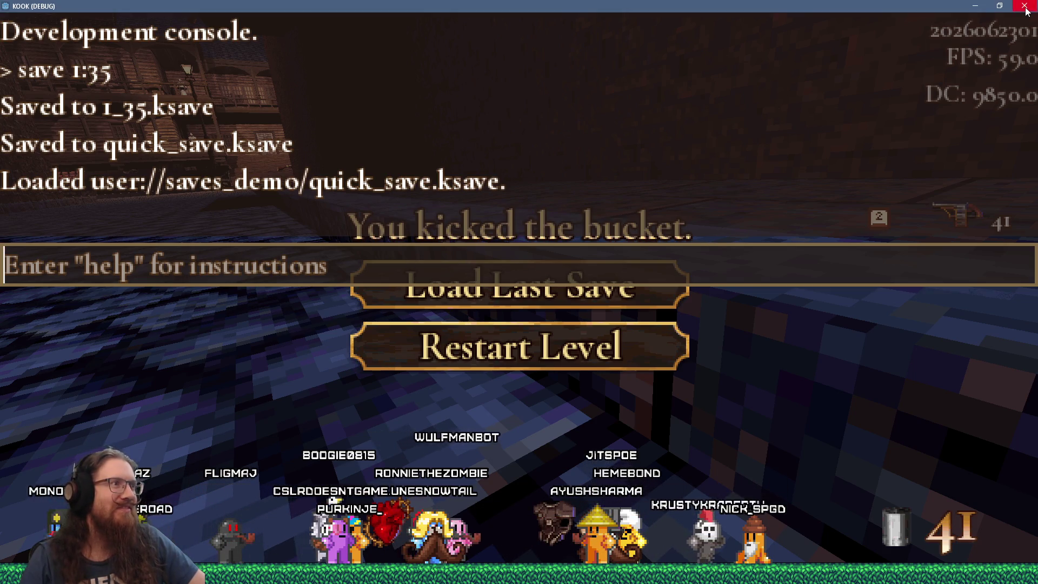
{"action": "left_click", "coordinate": [1025, 7]}
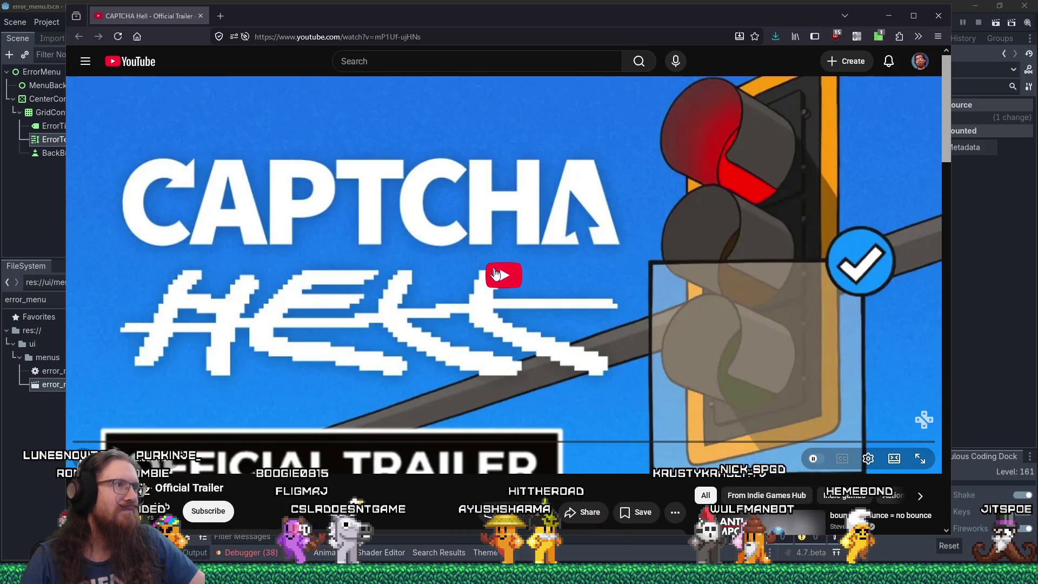
Step: Watch the CAPTCHA Hell official trailer on YouTube, then close its browser tab
{"action": "left_click", "coordinate": [495, 274]}
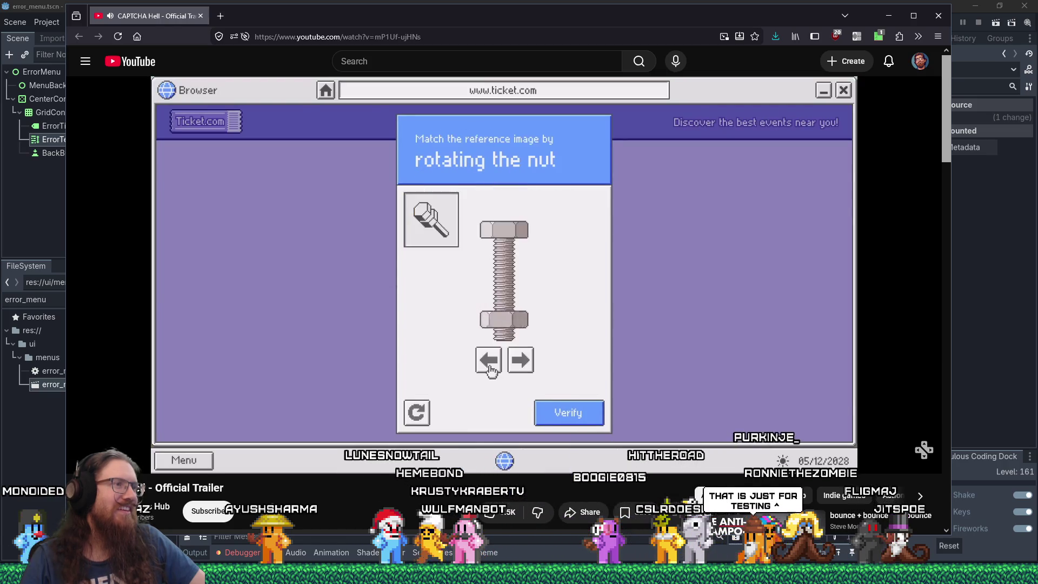
{"action": "mouse_move", "coordinate": [207, 301]}
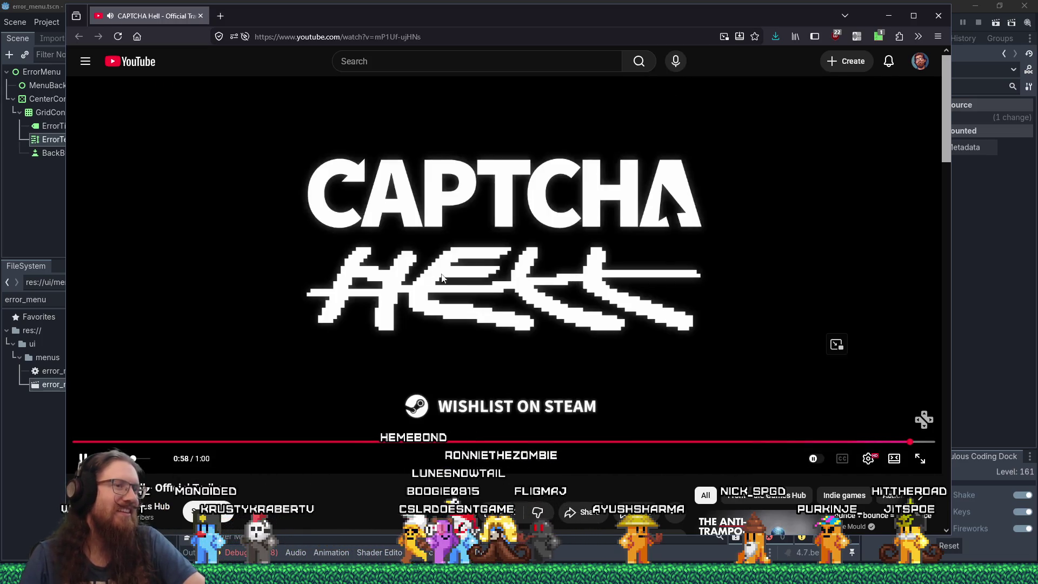
{"action": "left_click", "coordinate": [200, 17]}
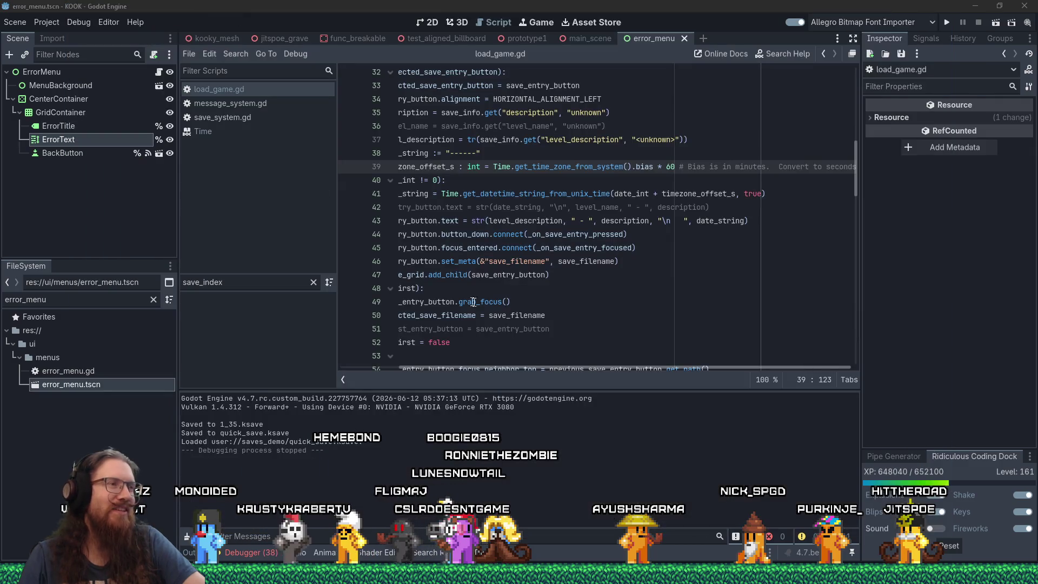
{"action": "left_click_drag", "start_coordinate": [560, 366], "coordinate": [503, 366]}
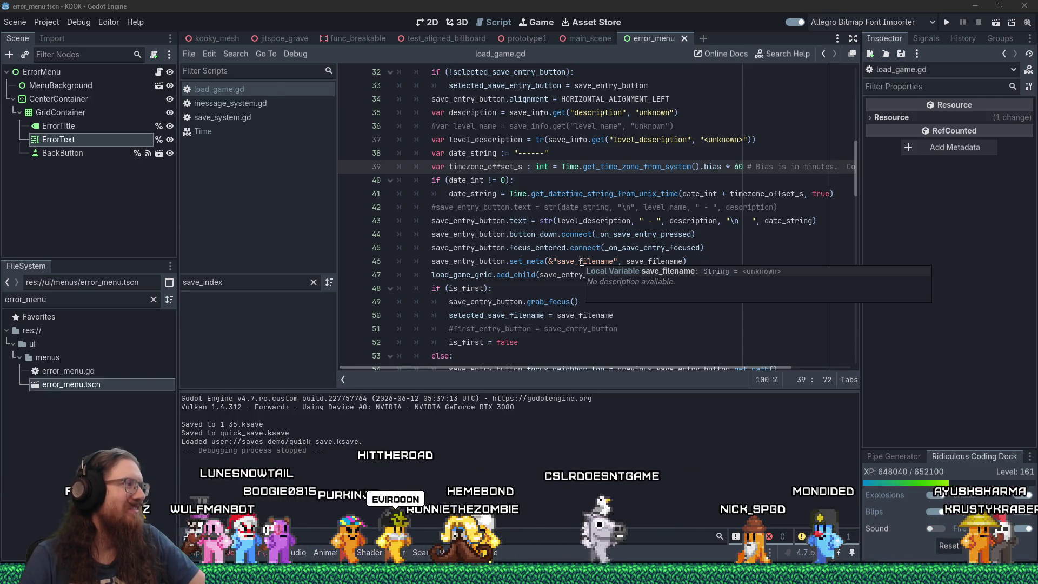
{"action": "left_click", "coordinate": [624, 158]}
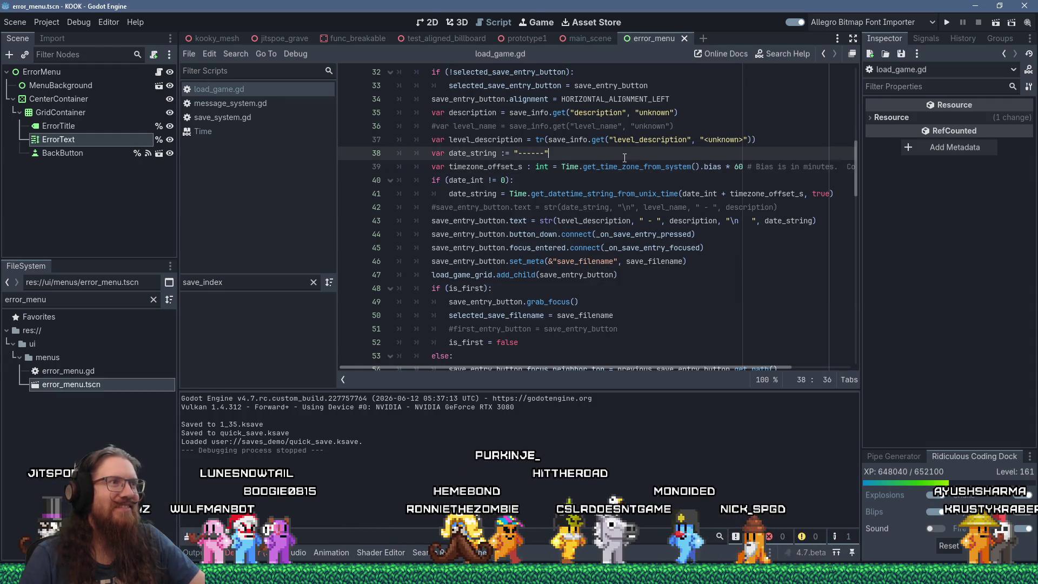
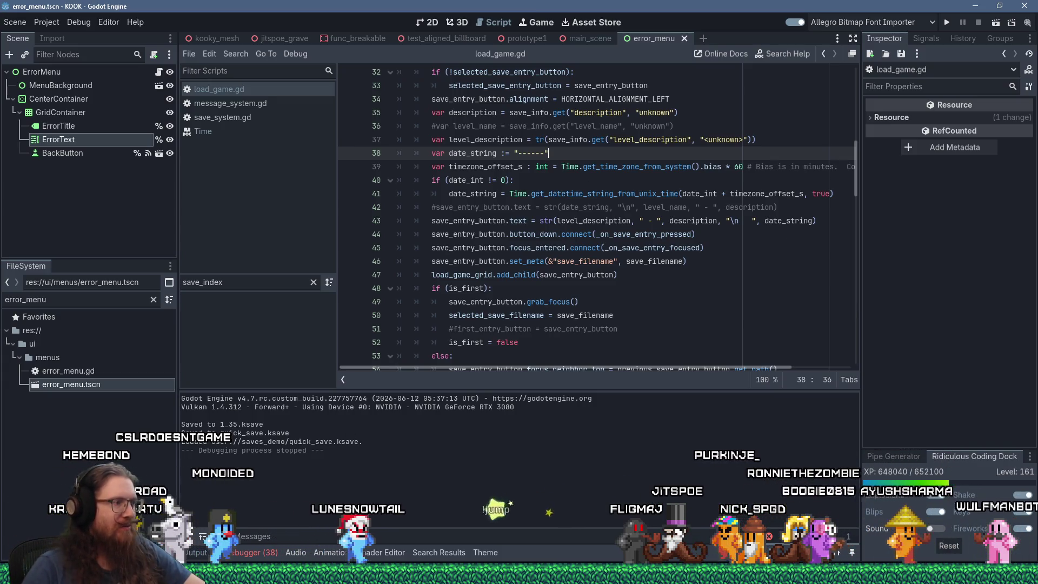
Step: Switch from Godot's load_game.gd script to the browser showing the WarpCore multiband plugin article
{"action": "left_click", "coordinate": [977, 561]}
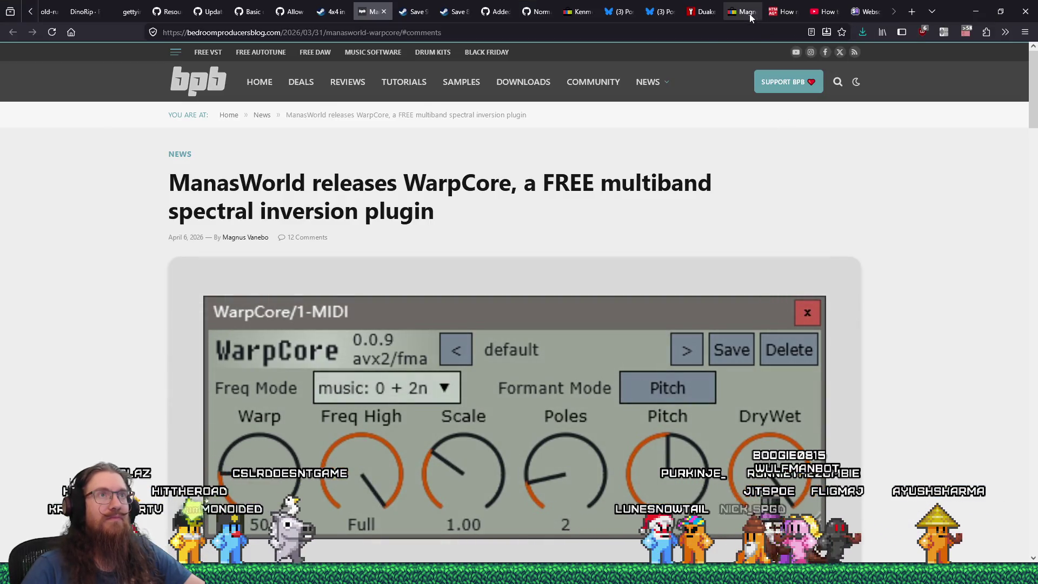
Step: Open the Bluesky church post's blue door photo full-screen, view the brown door, then return to it
{"action": "left_click", "coordinate": [618, 11]}
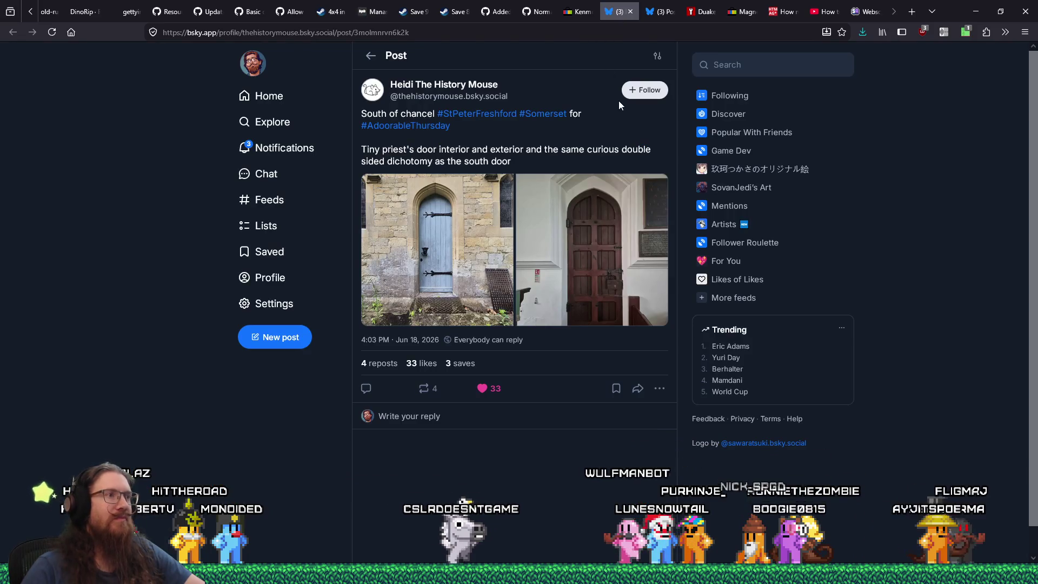
{"action": "left_click", "coordinate": [456, 273]}
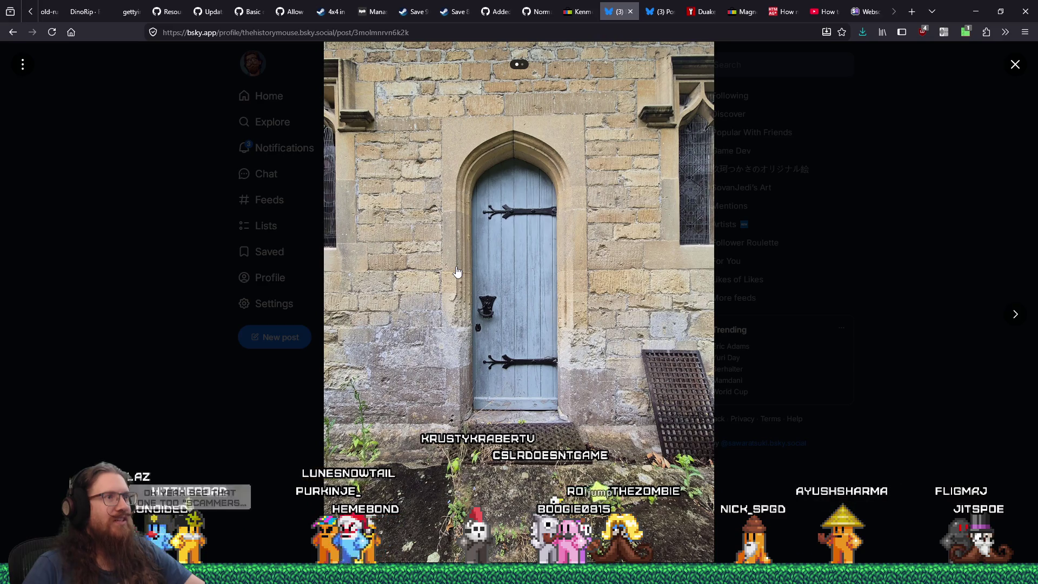
{"action": "left_click", "coordinate": [1013, 315]}
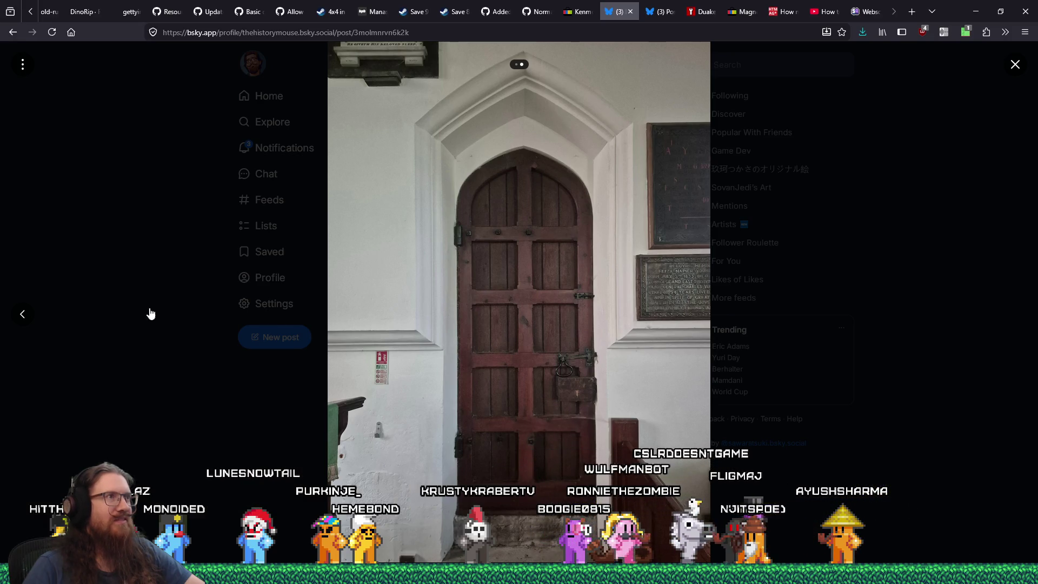
{"action": "left_click", "coordinate": [24, 315]}
Step: Save the blue church door photo as WebP into the quakelike textures folder
{"action": "right_click", "coordinate": [431, 267]}
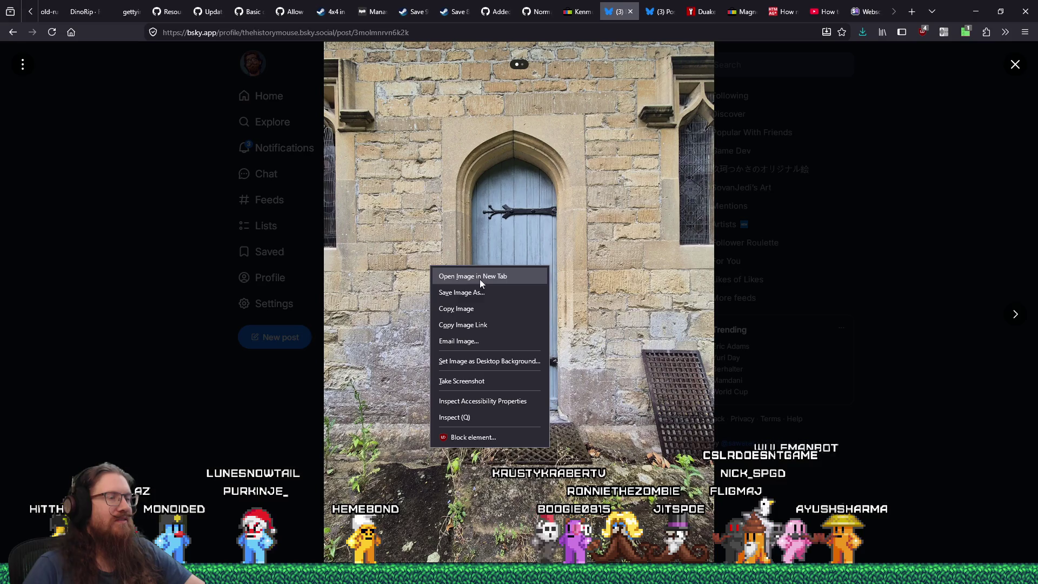
{"action": "left_click", "coordinate": [492, 292]}
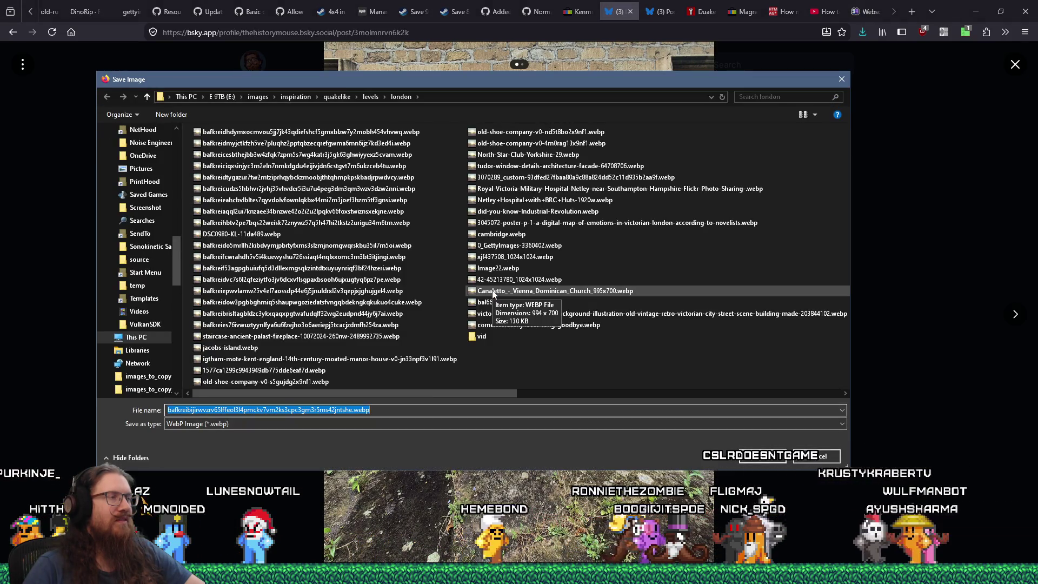
{"action": "left_click", "coordinate": [484, 408]}
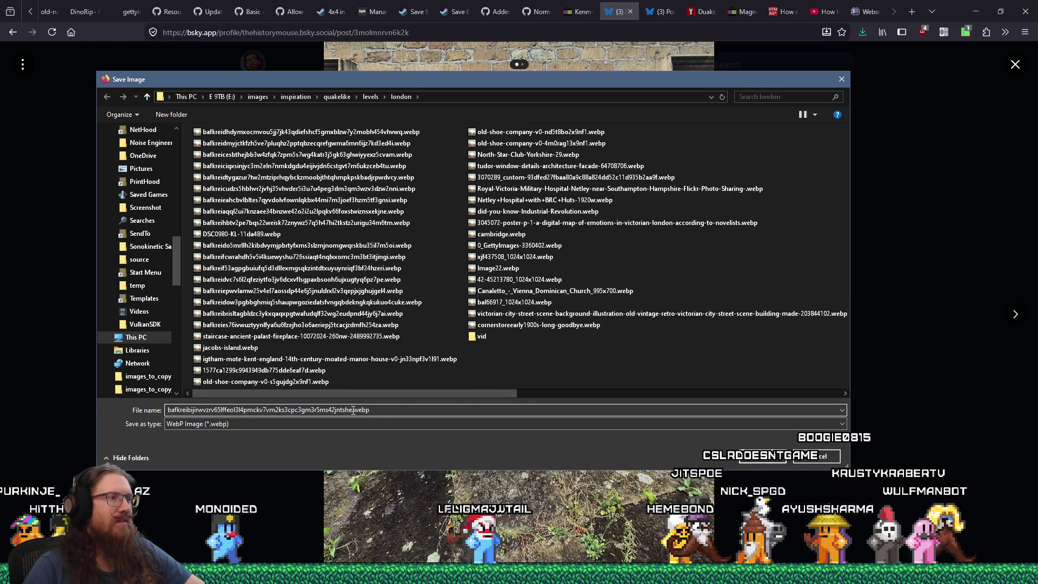
{"action": "key", "text": "Left"}
{"action": "key", "text": "Left"}
{"action": "key", "text": "Left"}
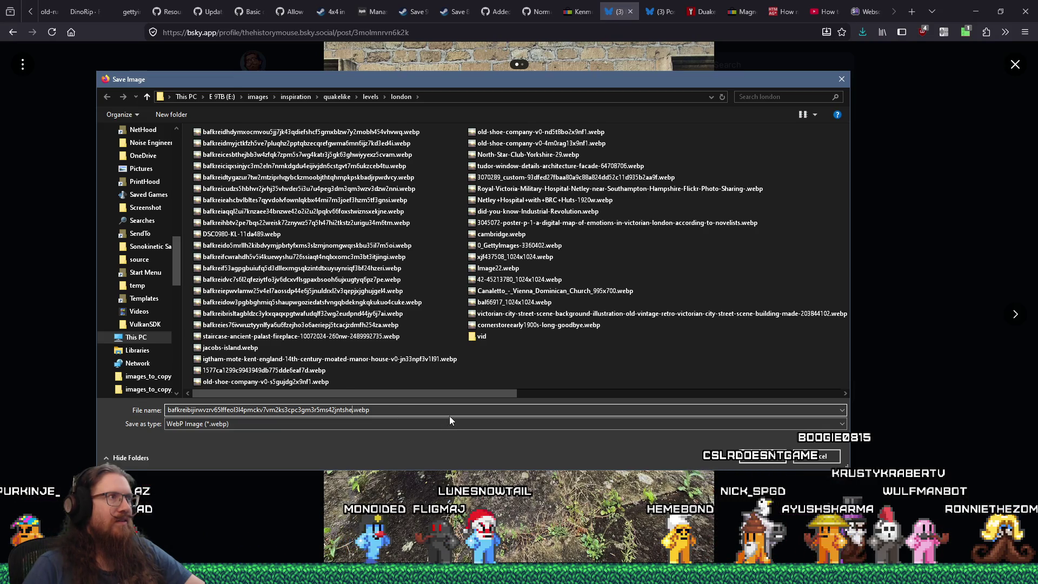
{"action": "left_click", "coordinate": [341, 99]}
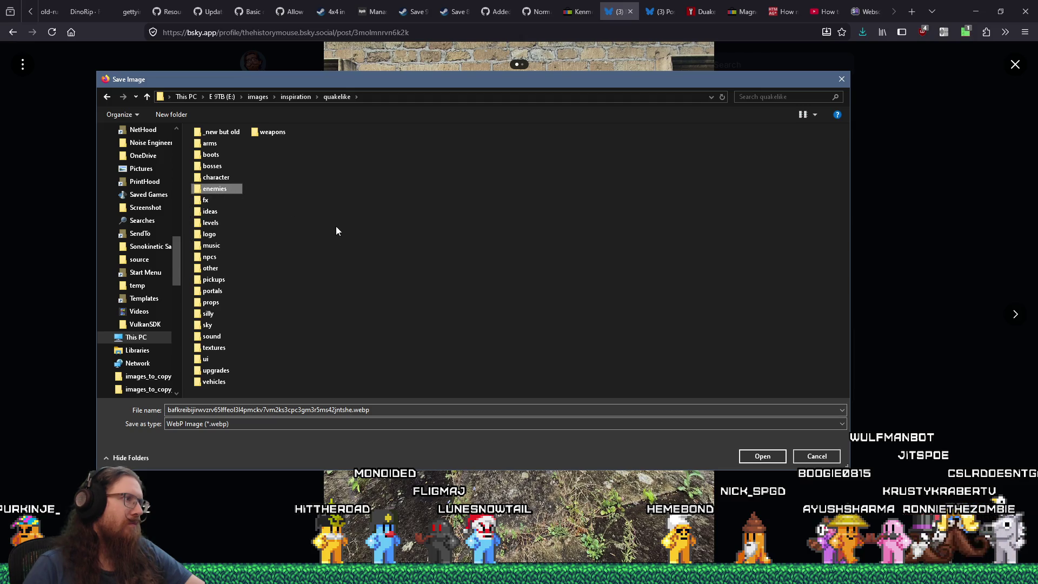
{"action": "double_click", "coordinate": [215, 188]}
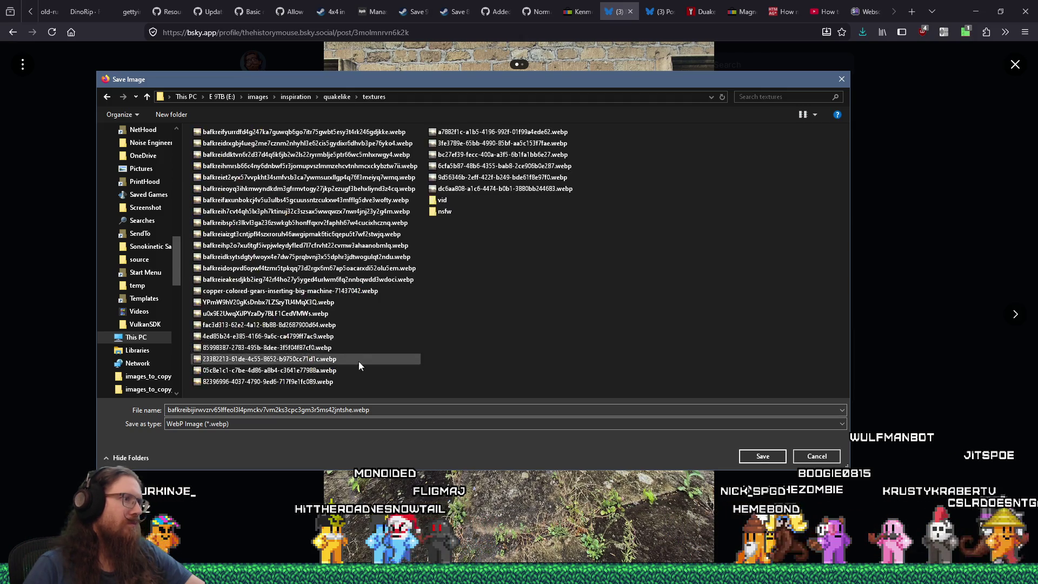
{"action": "left_click", "coordinate": [760, 457]}
{"action": "left_click", "coordinate": [1015, 314]}
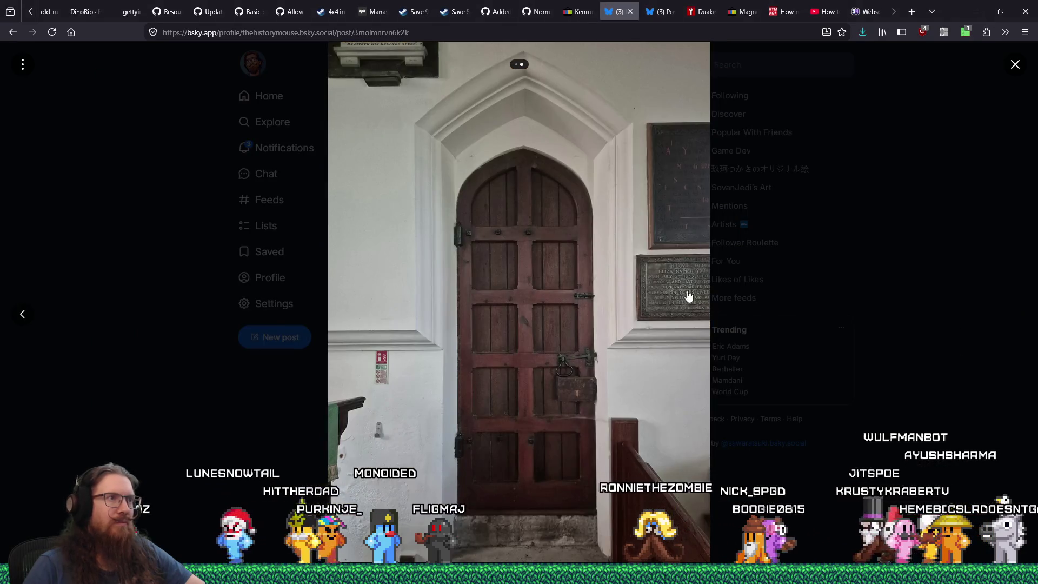
Step: Save the brown interior door photo to the textures folder and close the photo viewer
{"action": "right_click", "coordinate": [647, 274]}
{"action": "left_click", "coordinate": [687, 300]}
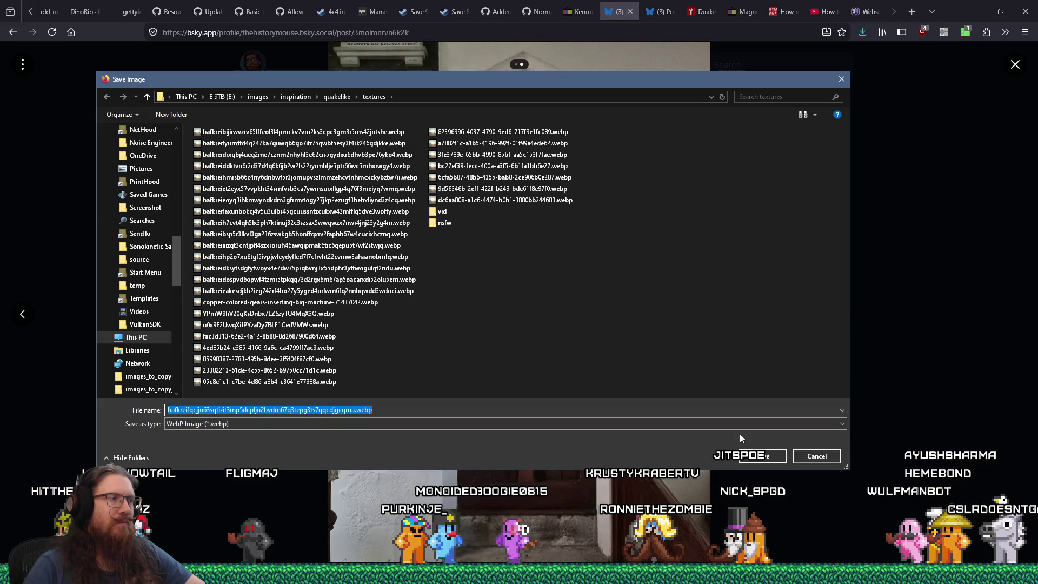
{"action": "left_click", "coordinate": [750, 457]}
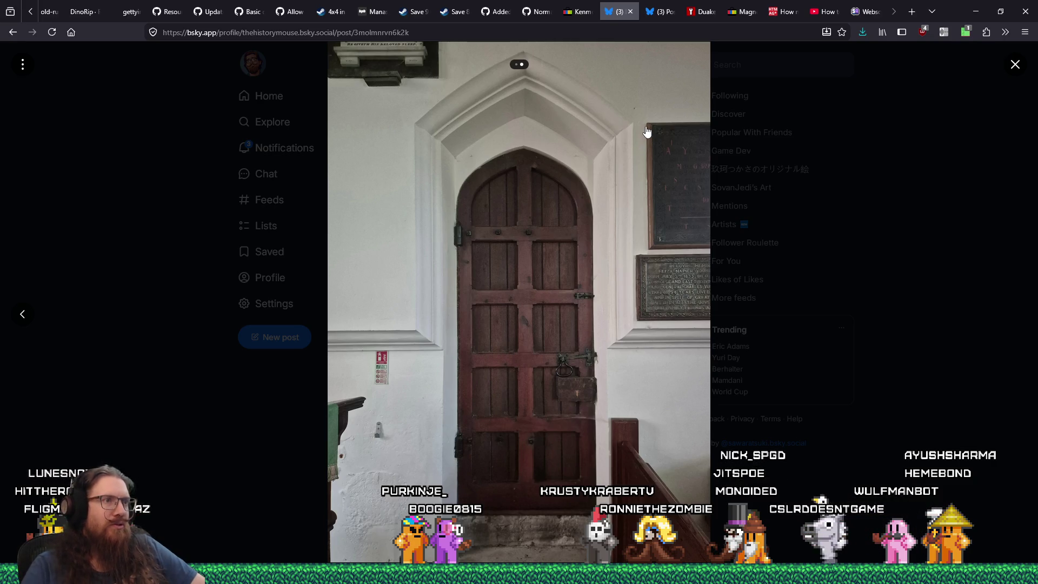
{"action": "left_click", "coordinate": [1016, 65]}
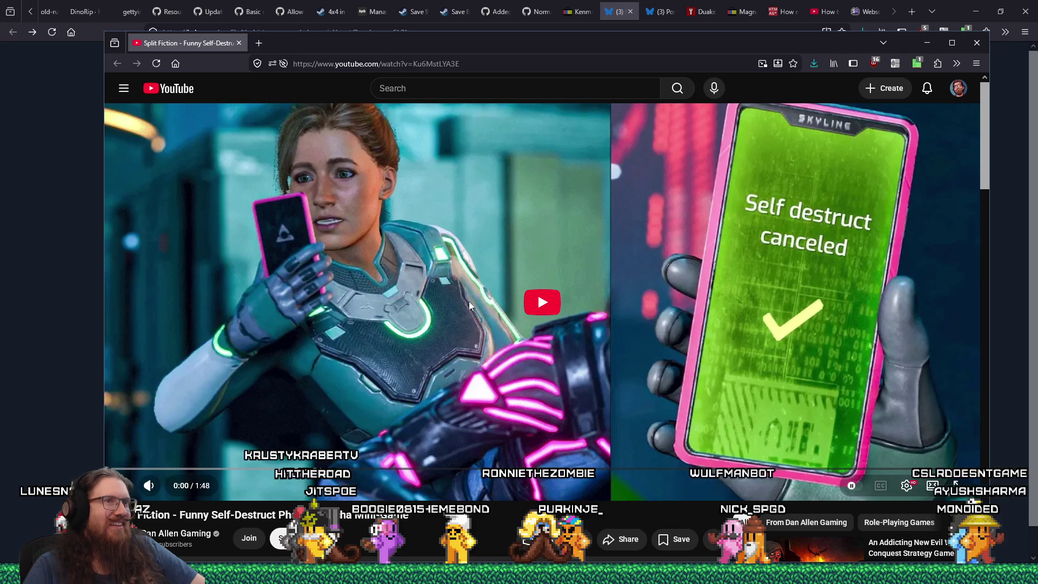
Step: Play the Split Fiction self-destruct phone captcha video through to its end screen
{"action": "left_click", "coordinate": [533, 311]}
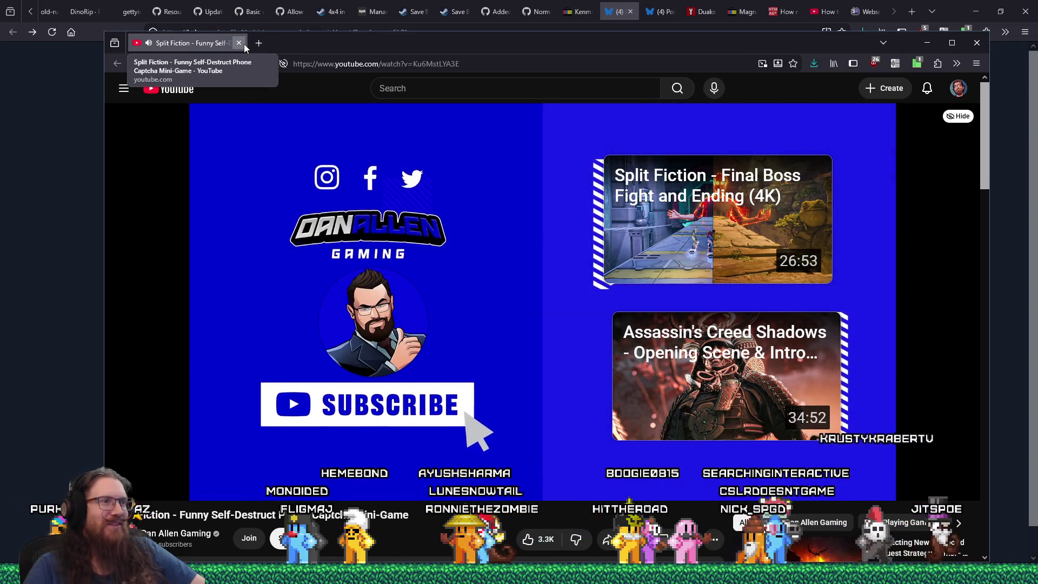
Step: Close the YouTube window, view both church door photos again, then return to Godot
{"action": "left_click", "coordinate": [244, 44]}
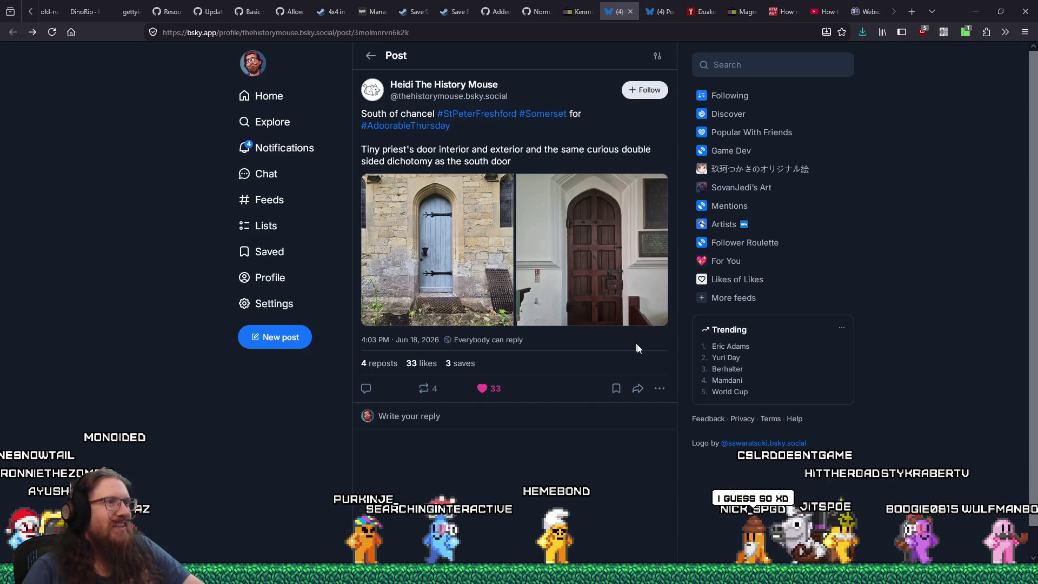
{"action": "left_click", "coordinate": [609, 290]}
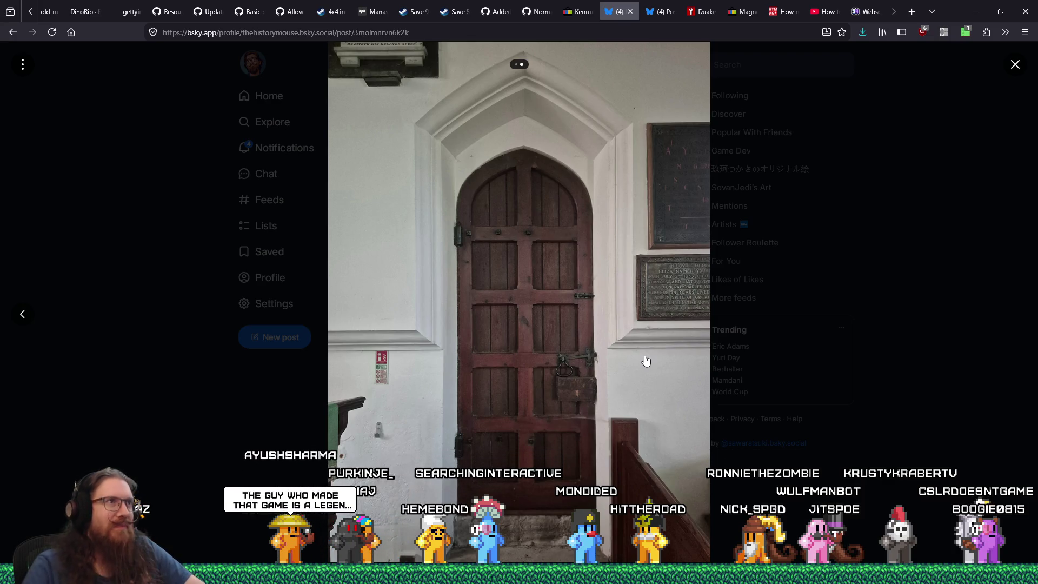
{"action": "left_click", "coordinate": [932, 388]}
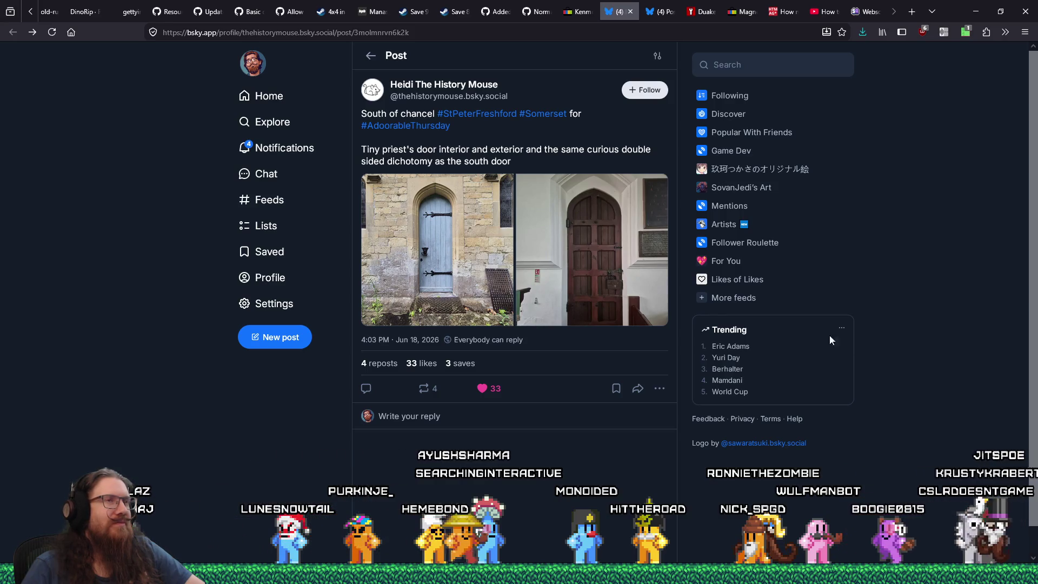
{"action": "left_click", "coordinate": [418, 238]}
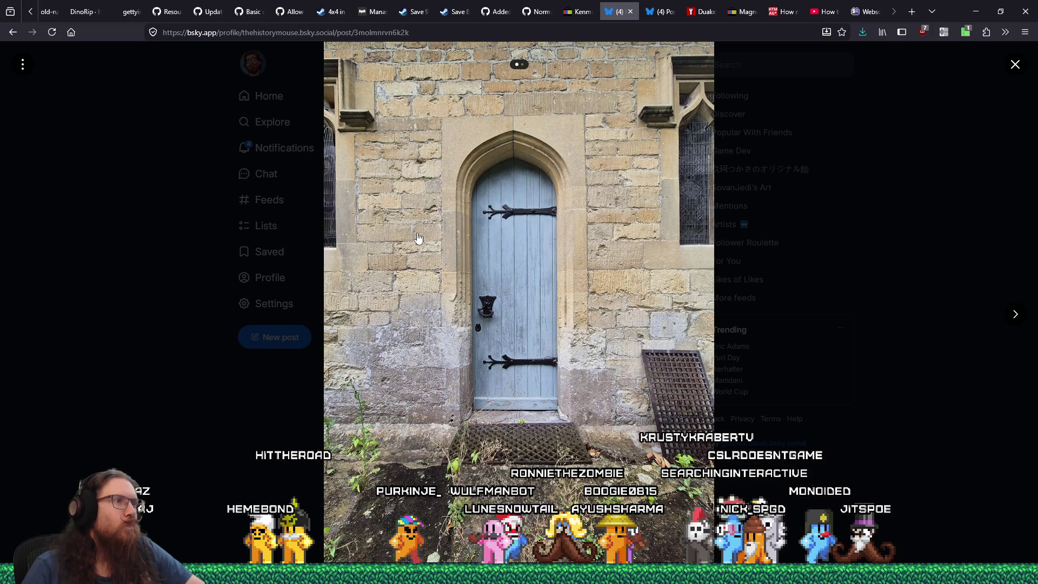
{"action": "key", "text": "alt+Tab"}
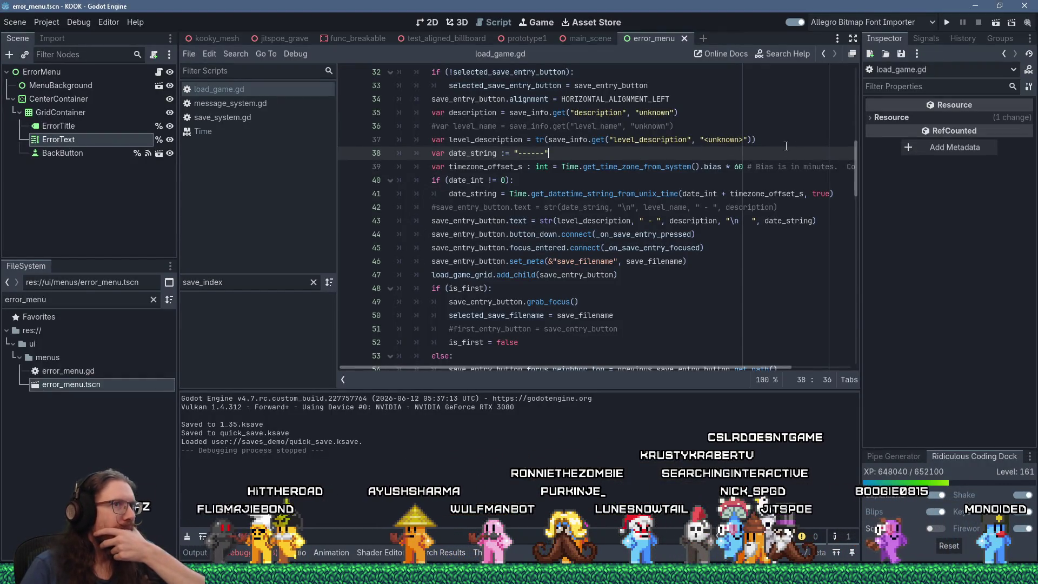
Step: Scroll load_game.gd back to the top and place the cursor on empty line 8
{"action": "scroll", "coordinate": [857, 128], "scroll_direction": "up", "scroll_amount": 7}
{"action": "left_click_drag", "start_coordinate": [857, 124], "coordinate": [858, 93]}
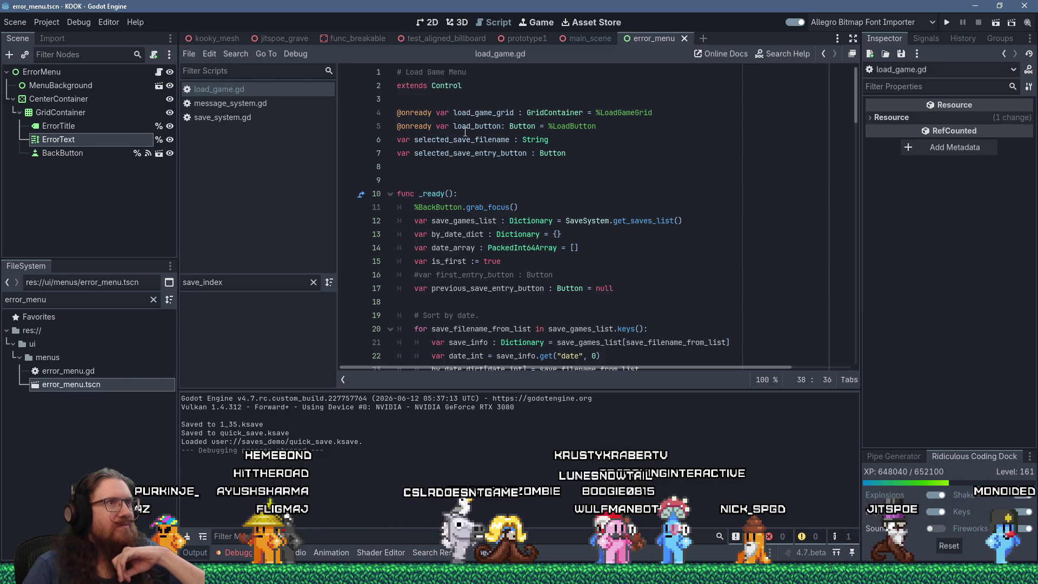
{"action": "mouse_move", "coordinate": [464, 132]}
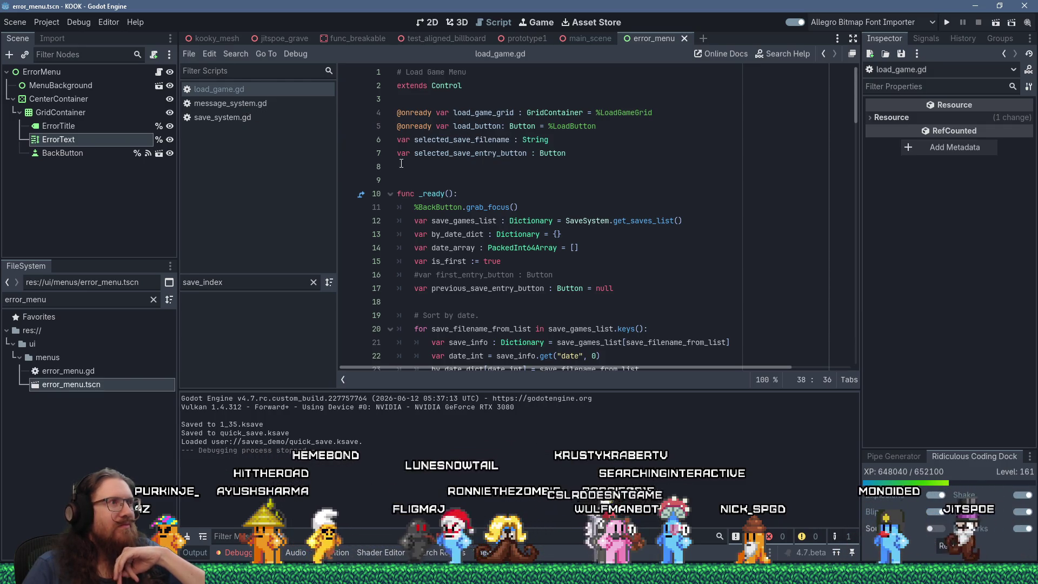
{"action": "left_click", "coordinate": [464, 166]}
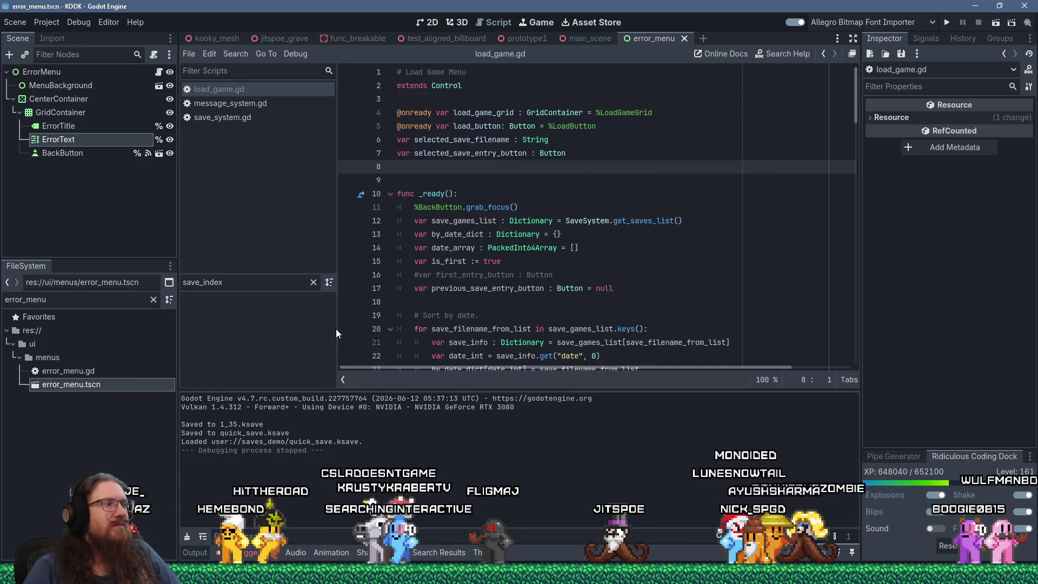
{"action": "mouse_move", "coordinate": [519, 573]}
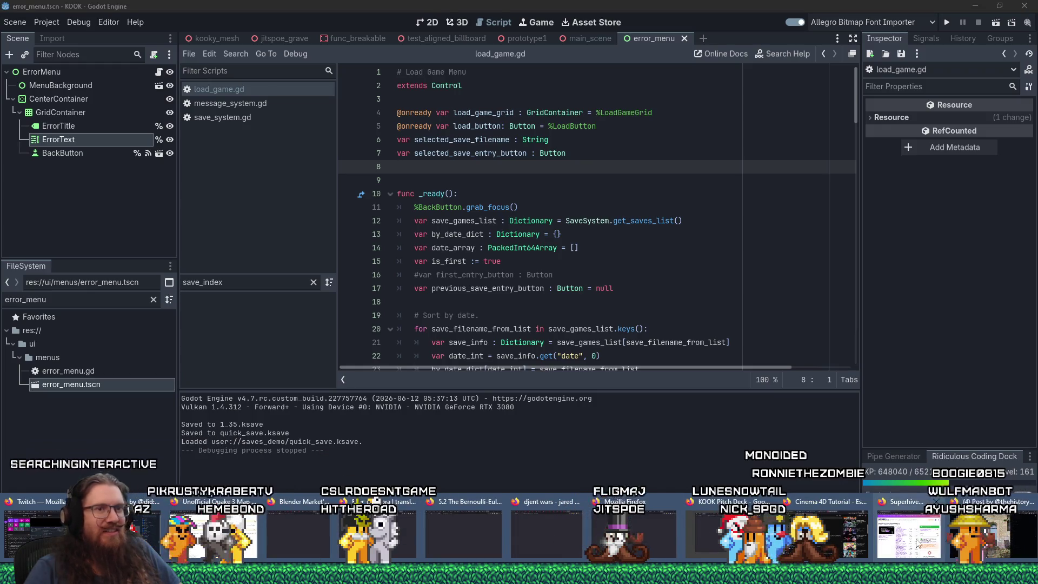
Step: Back in the browser, read through the 'Update to support Godot 4.7' issue and close it
{"action": "left_click", "coordinate": [991, 535]}
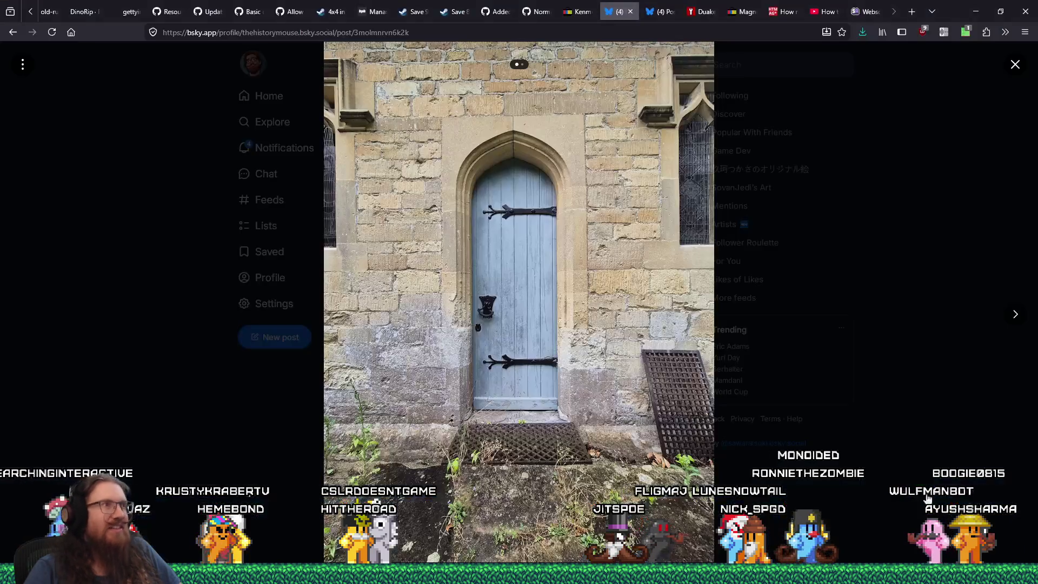
{"action": "left_click", "coordinate": [212, 14]}
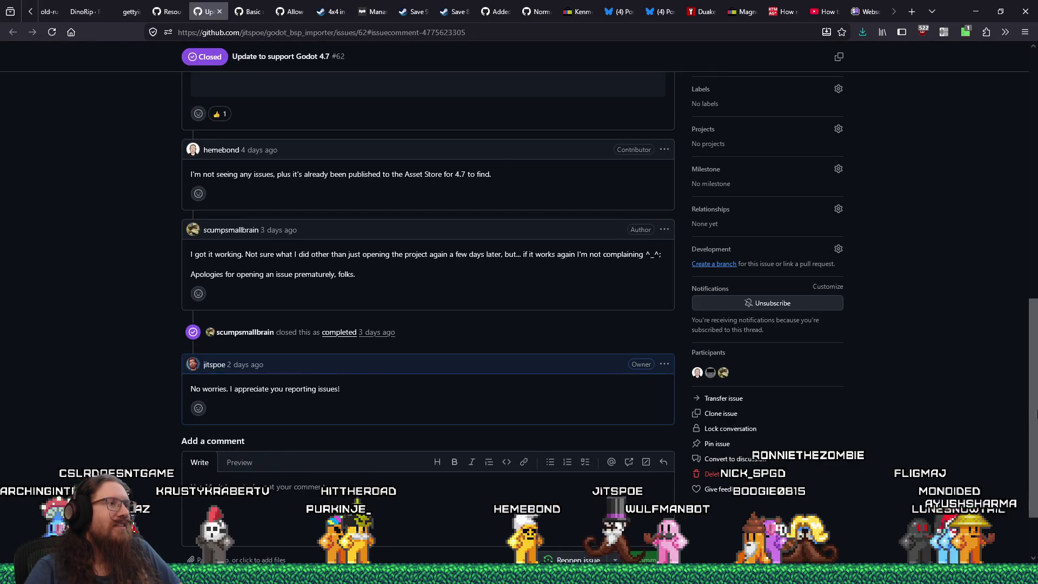
{"action": "left_click_drag", "start_coordinate": [1033, 409], "coordinate": [1034, 83]}
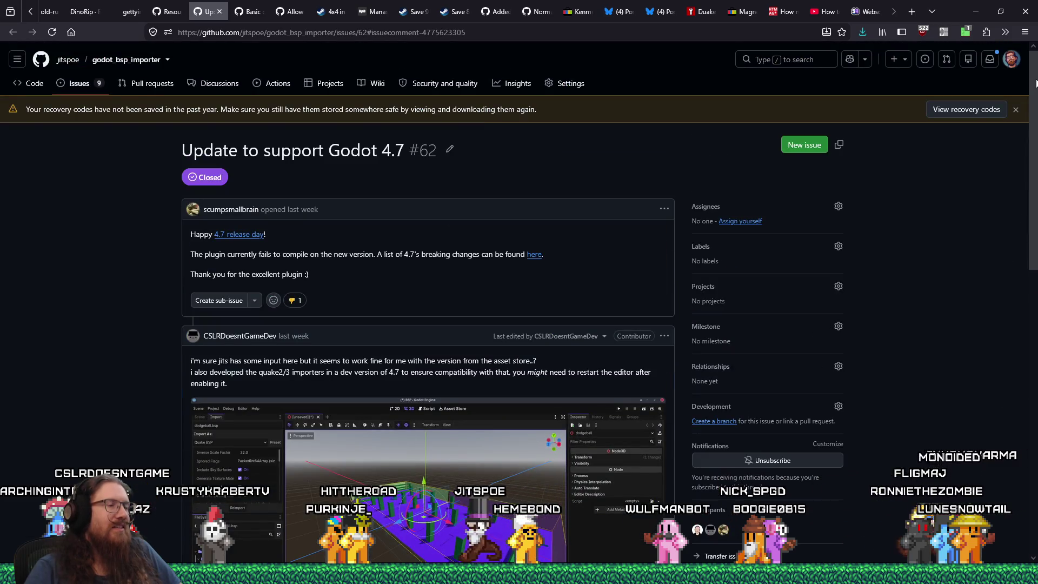
{"action": "left_click", "coordinate": [223, 14]}
Step: Read through the Basic doors discussion replies, then switch to autocomplete issue #56
{"action": "scroll", "coordinate": [853, 420], "scroll_direction": "up", "scroll_amount": 5}
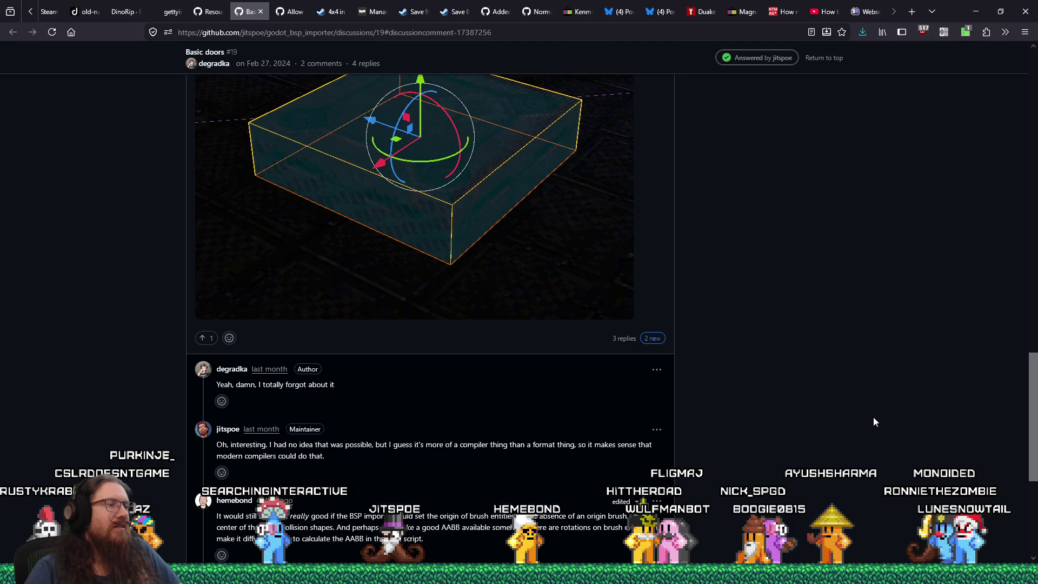
{"action": "mouse_move", "coordinate": [1035, 395]}
{"action": "left_mouse_down"}
{"action": "mouse_move", "coordinate": [1035, 430]}
{"action": "mouse_move", "coordinate": [1035, 86]}
{"action": "left_mouse_up"}
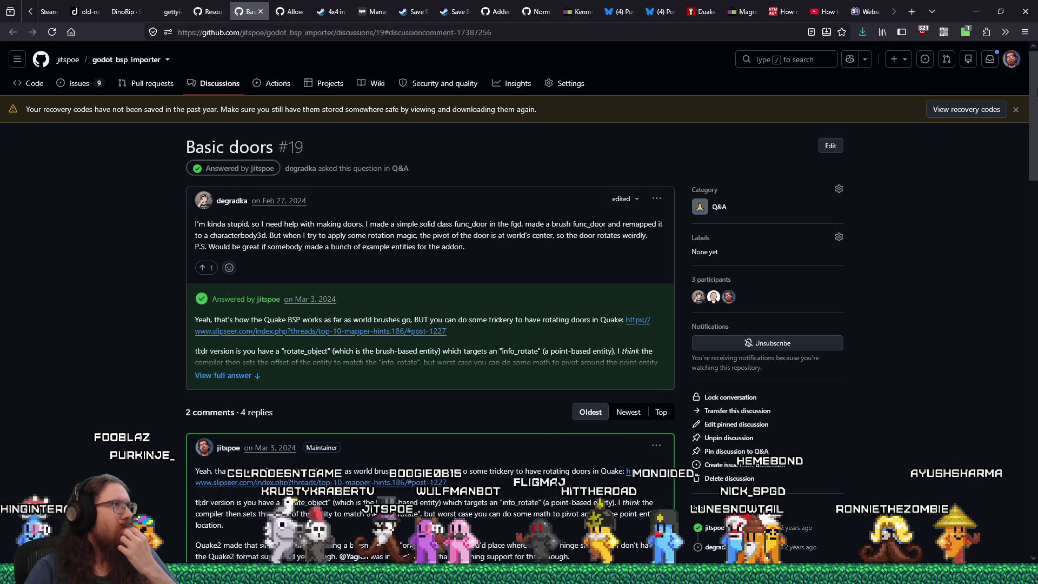
{"action": "key", "text": "Page_Down"}
{"action": "left_click_drag", "start_coordinate": [1032, 232], "coordinate": [1032, 443]}
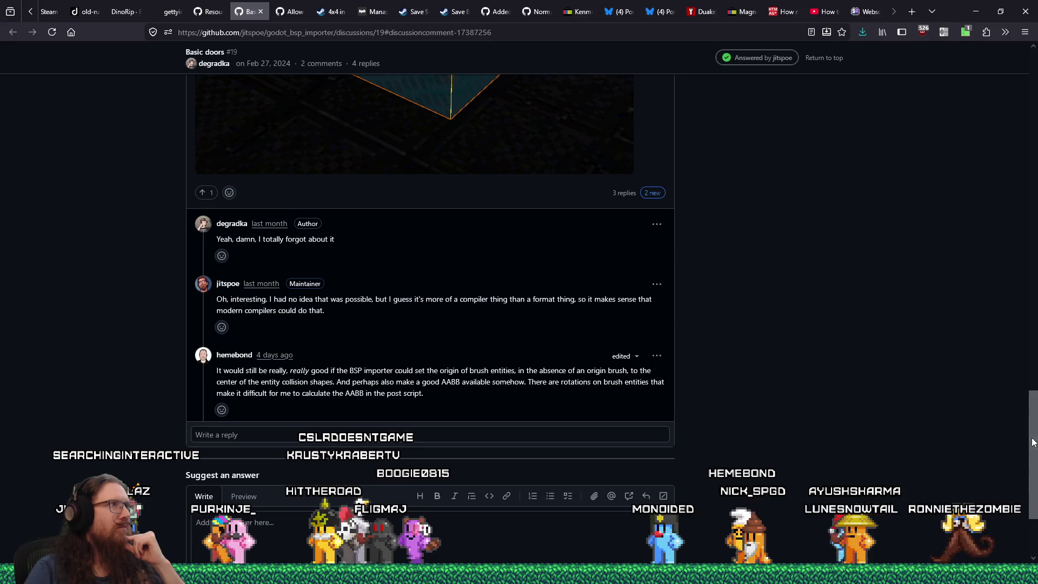
{"action": "left_click", "coordinate": [288, 12]}
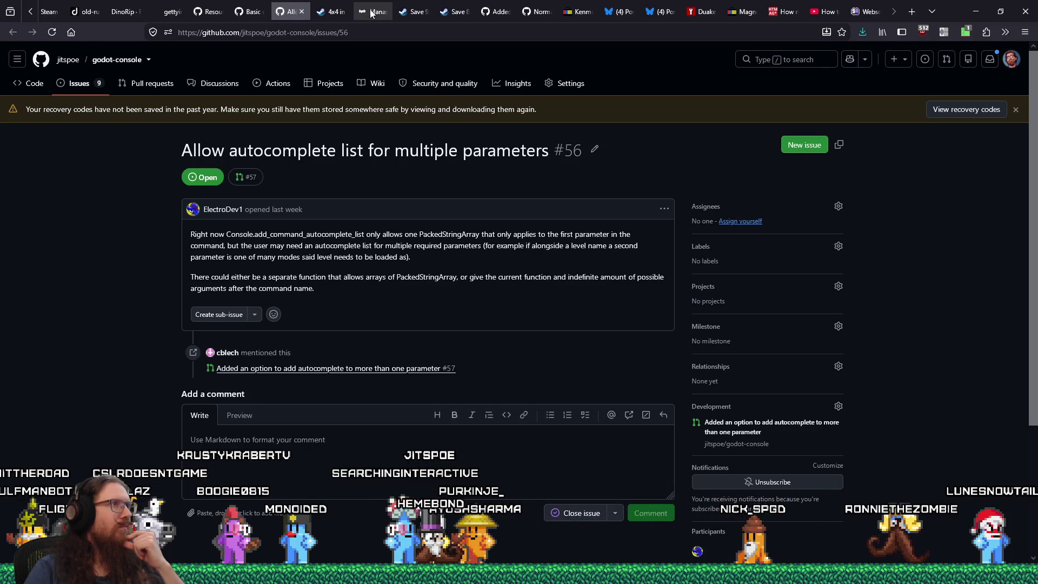
Step: Browse the Pathologic Classic HD Steam page, then switch to the rusty steam-engine photo
{"action": "left_click", "coordinate": [417, 11]}
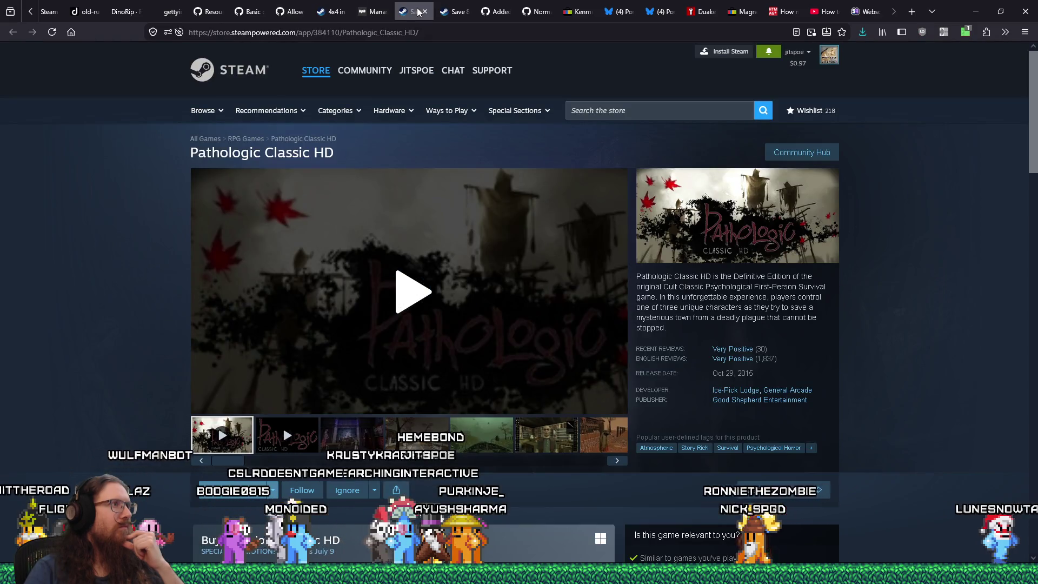
{"action": "scroll", "coordinate": [229, 293], "scroll_direction": "down", "scroll_amount": 4}
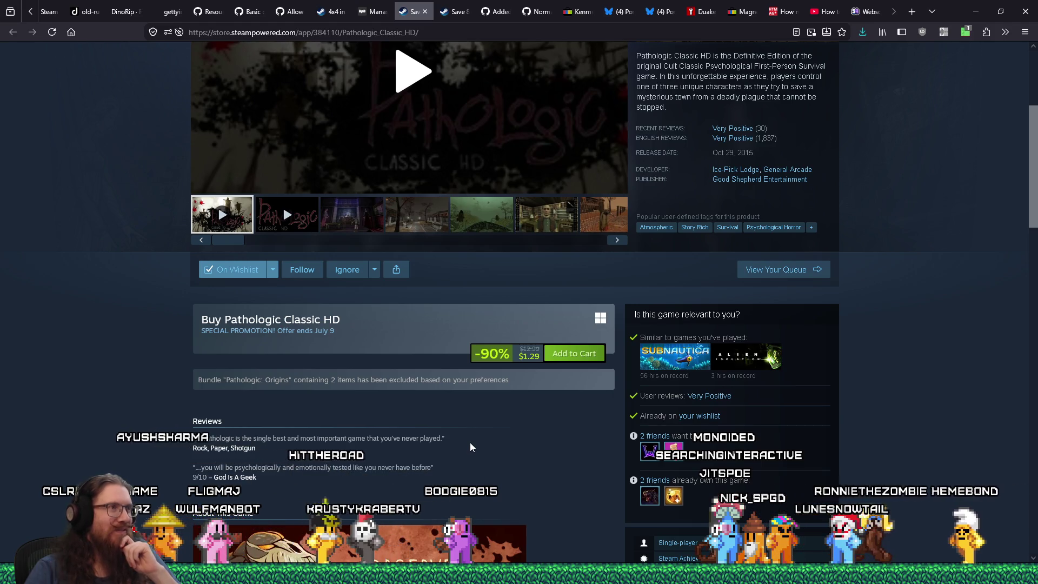
{"action": "scroll", "coordinate": [471, 446], "scroll_direction": "up", "scroll_amount": 5}
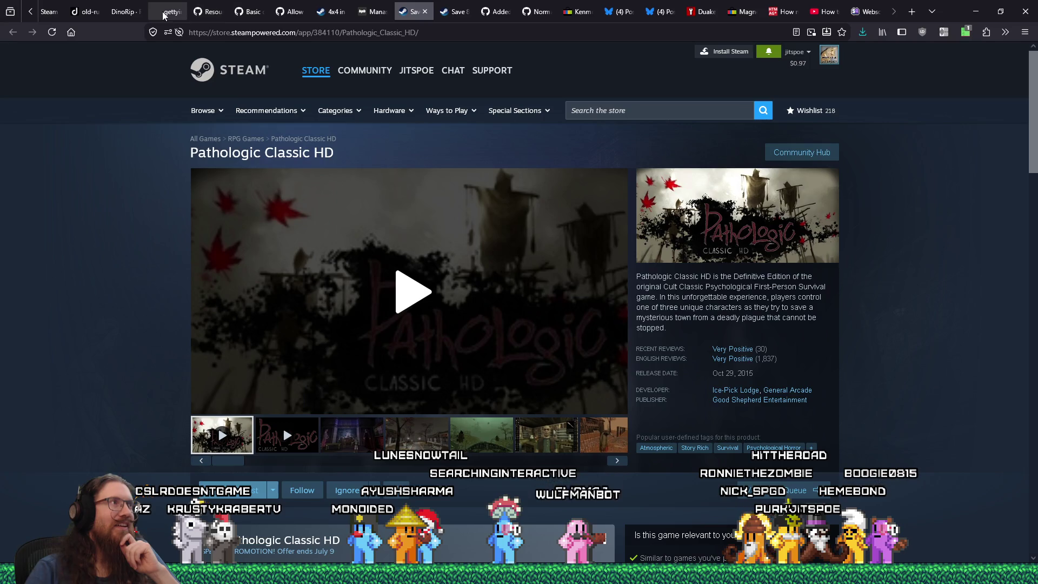
{"action": "left_click", "coordinate": [86, 12]}
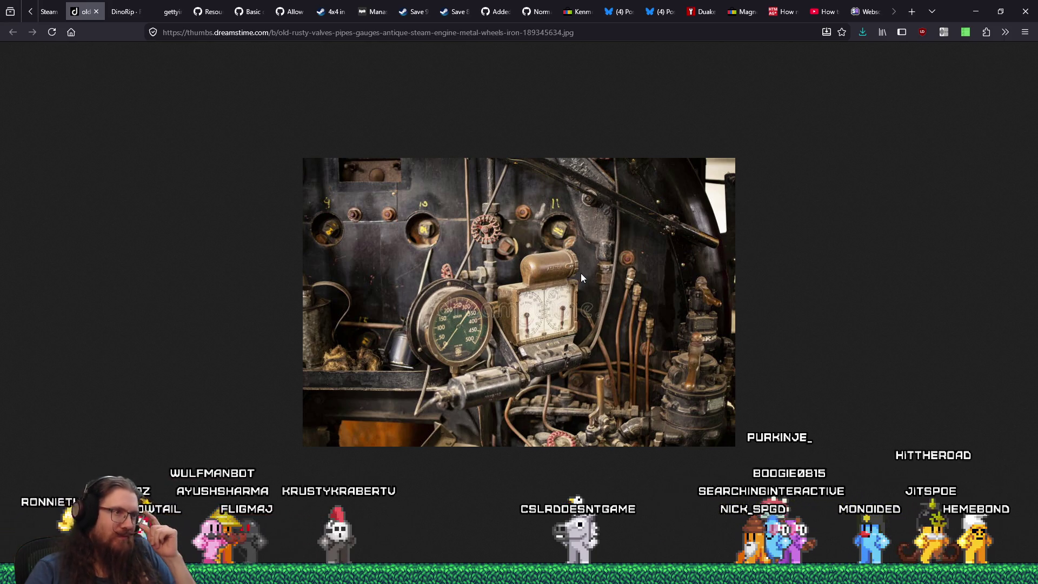
Step: Save the steam-engine photo into E:\images\inspiration\quakelike\textures and close its tab
{"action": "right_click", "coordinate": [586, 251]}
{"action": "left_click", "coordinate": [598, 257]}
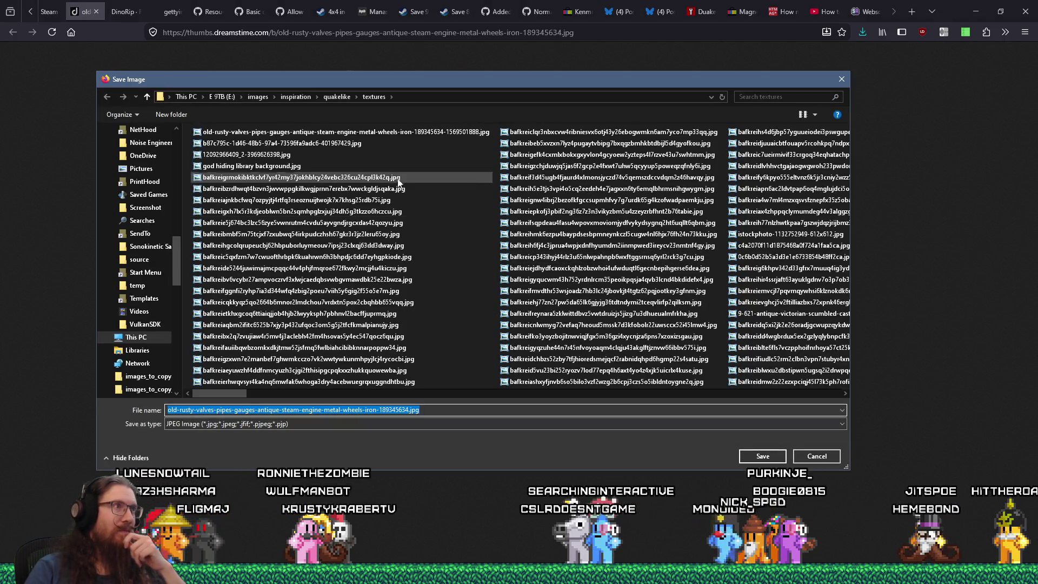
{"action": "left_click", "coordinate": [748, 459]}
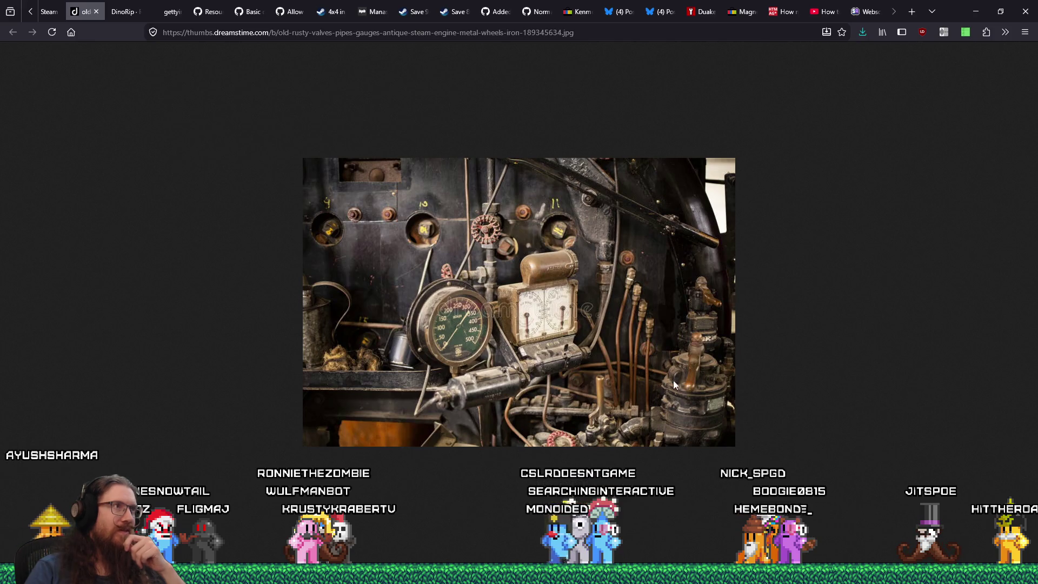
{"action": "left_click", "coordinate": [99, 12]}
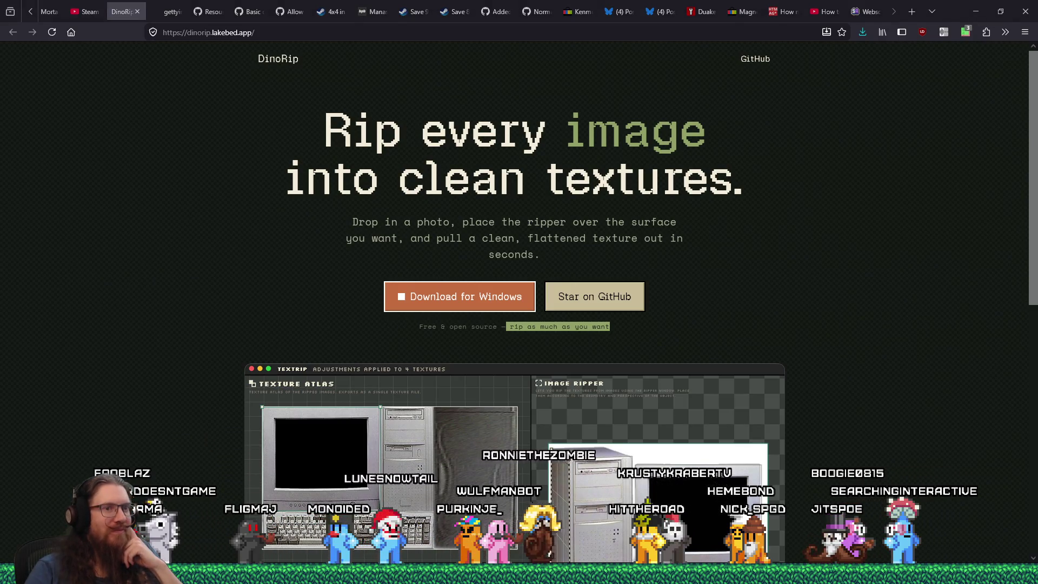
{"action": "left_click", "coordinate": [881, 578]}
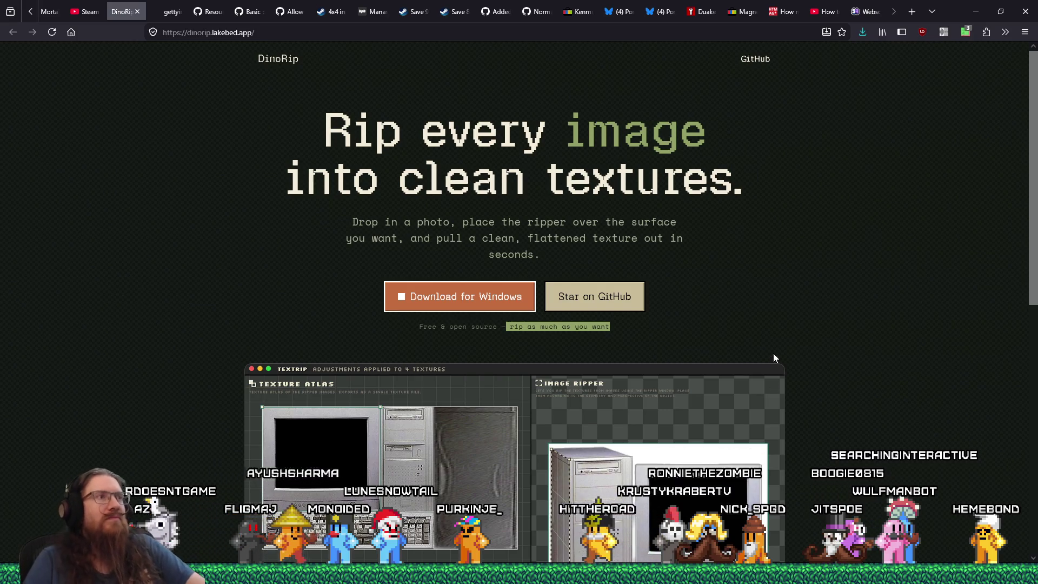
Step: Leave the DinoRip texture-ripping page and return to the Godot editor with Alt+Tab
{"action": "key", "text": "alt+Tab"}
{"action": "key", "text": "alt+Tab"}
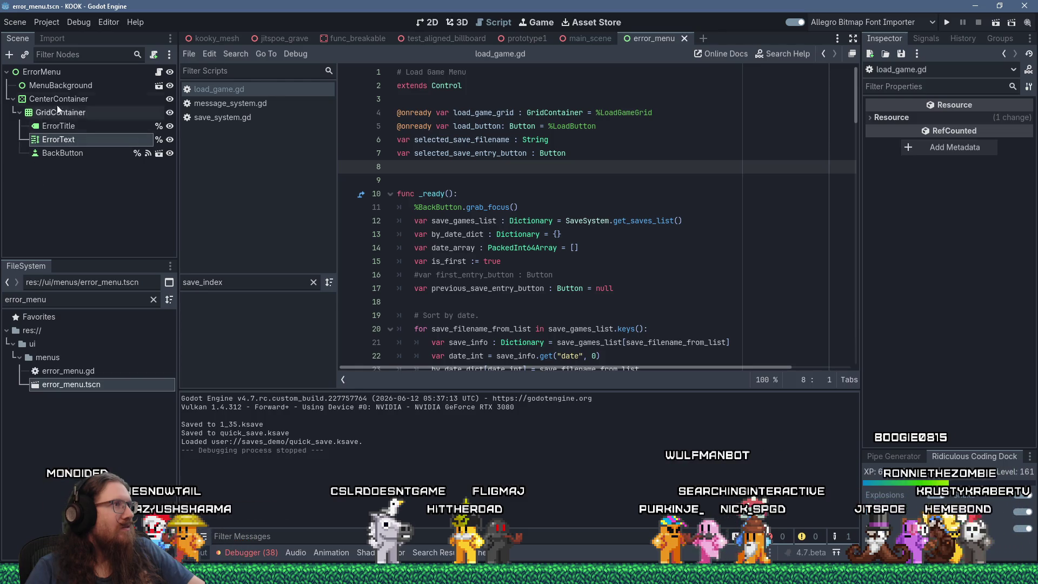
Step: Close error_menu, then open load_game.tscn from a 'load' FileSystem filter and view it in 2D
{"action": "middle_click", "coordinate": [654, 40]}
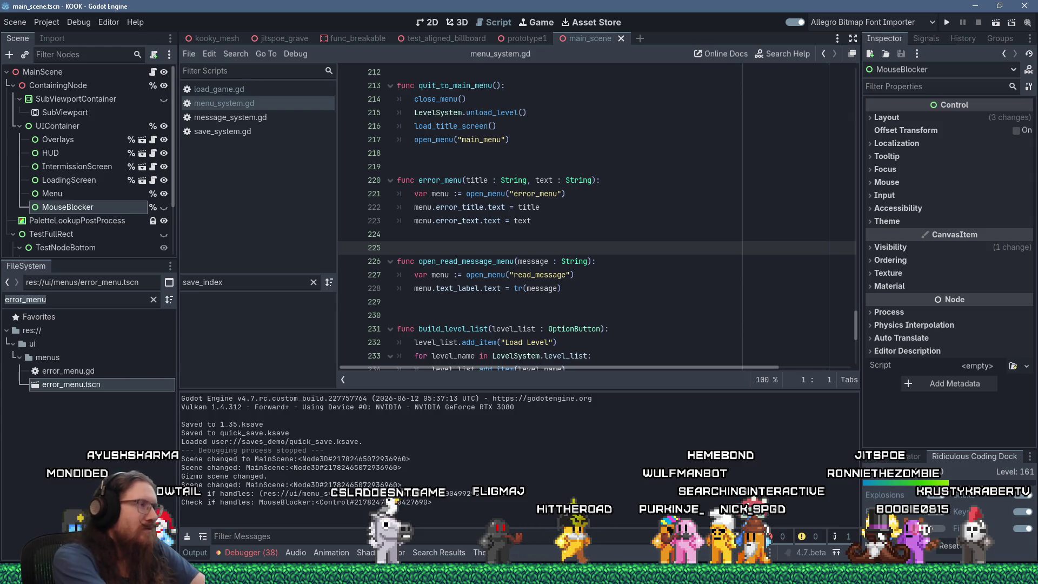
{"action": "type", "text": "load"}
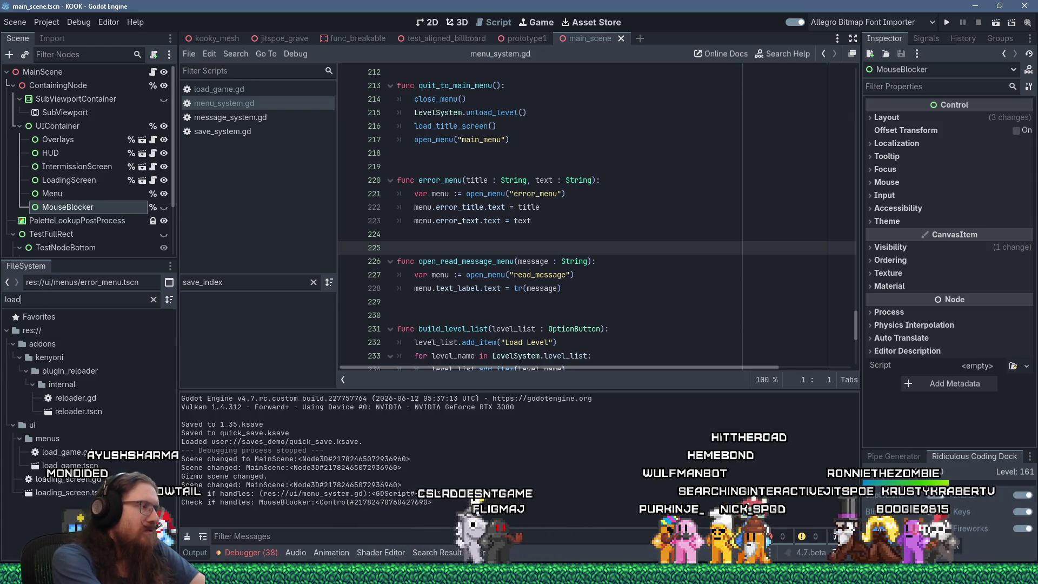
{"action": "double_click", "coordinate": [53, 466]}
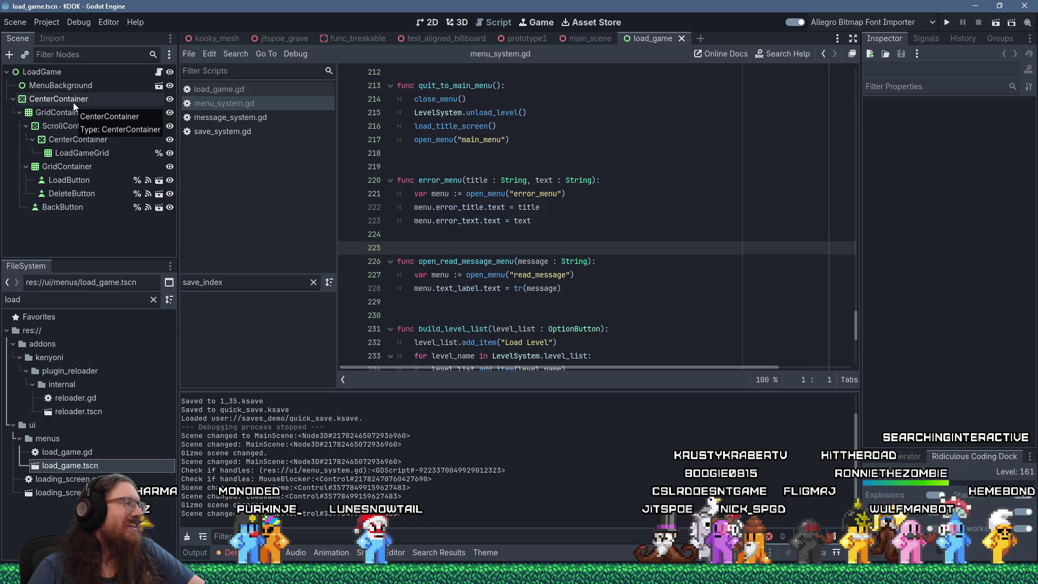
{"action": "left_click", "coordinate": [431, 22]}
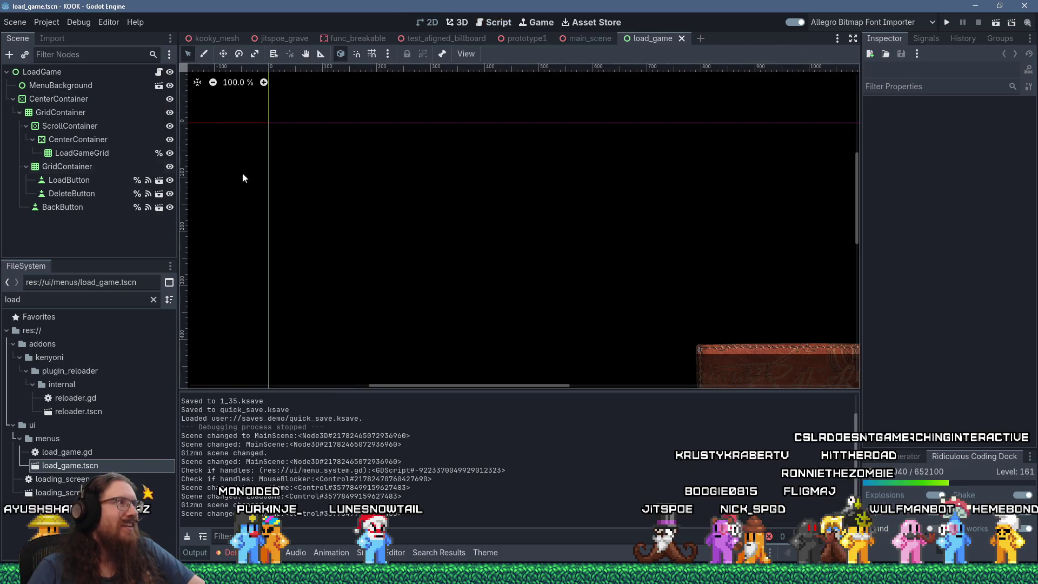
{"action": "scroll", "coordinate": [598, 300], "scroll_direction": "down", "scroll_amount": 3}
{"action": "scroll", "coordinate": [702, 356], "scroll_direction": "up", "scroll_amount": 6}
{"action": "scroll", "coordinate": [648, 343], "scroll_direction": "up", "scroll_amount": 2}
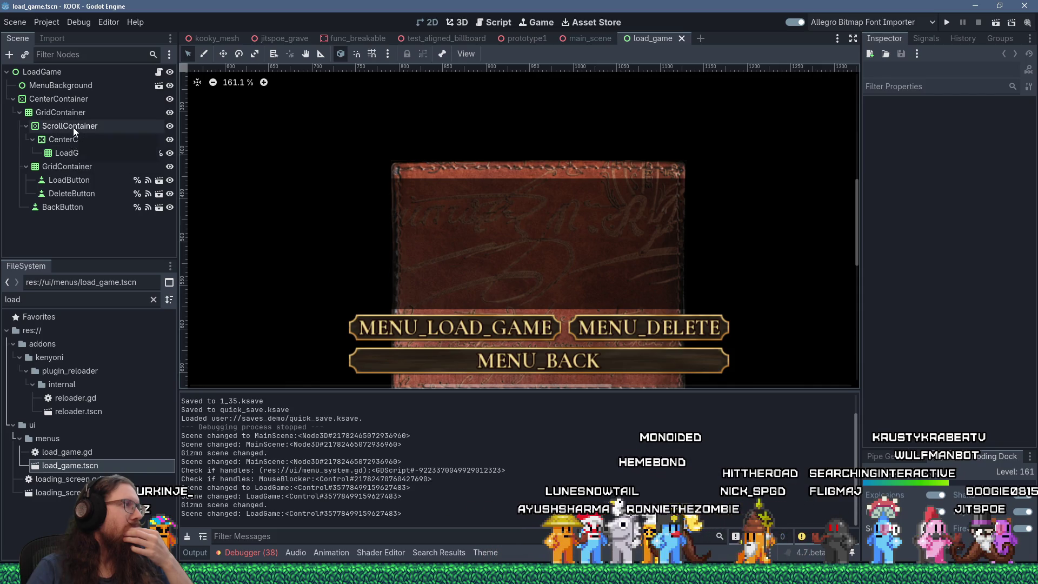
Step: Set the ScrollContainer's Horizontal Scroll Mode to Disabled under Scrollbar in the Inspector
{"action": "left_click", "coordinate": [73, 128]}
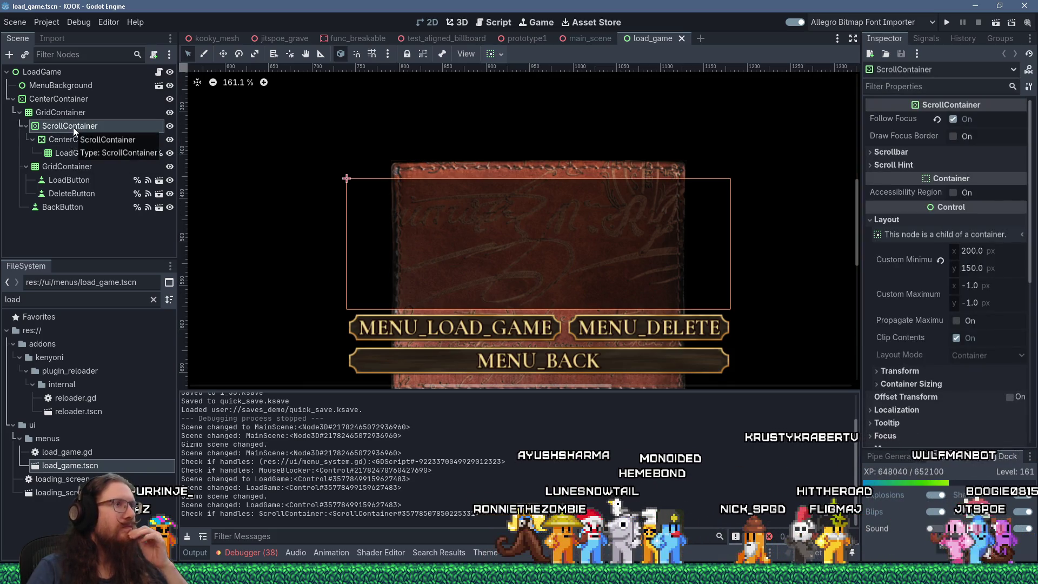
{"action": "left_click", "coordinate": [870, 165]}
{"action": "left_click", "coordinate": [869, 152]}
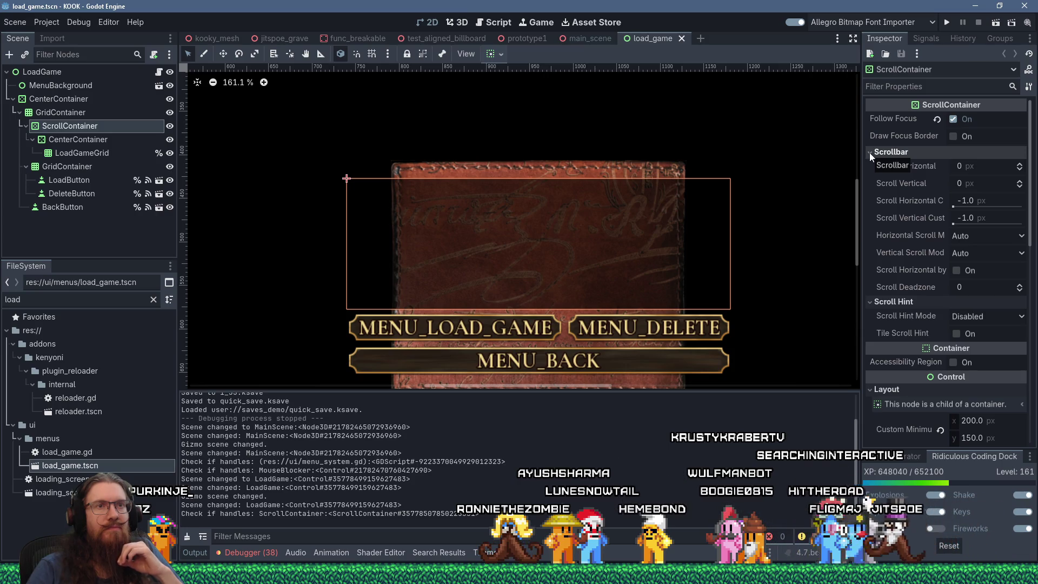
{"action": "left_click", "coordinate": [965, 236]}
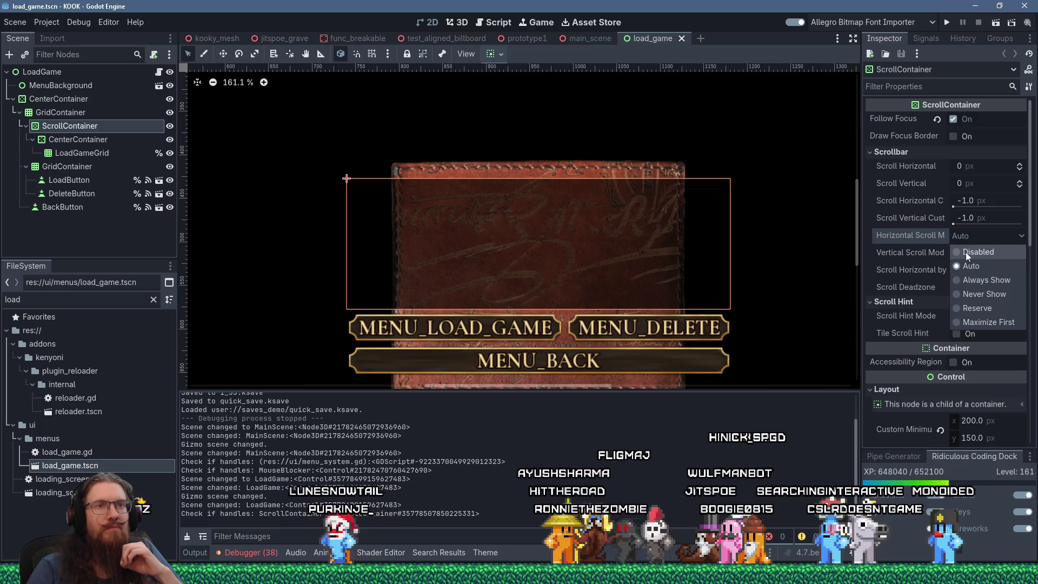
{"action": "left_click", "coordinate": [965, 252]}
Step: Review the other ScrollContainer properties, then filter the Inspector for 'margin'
{"action": "mouse_move", "coordinate": [916, 233]}
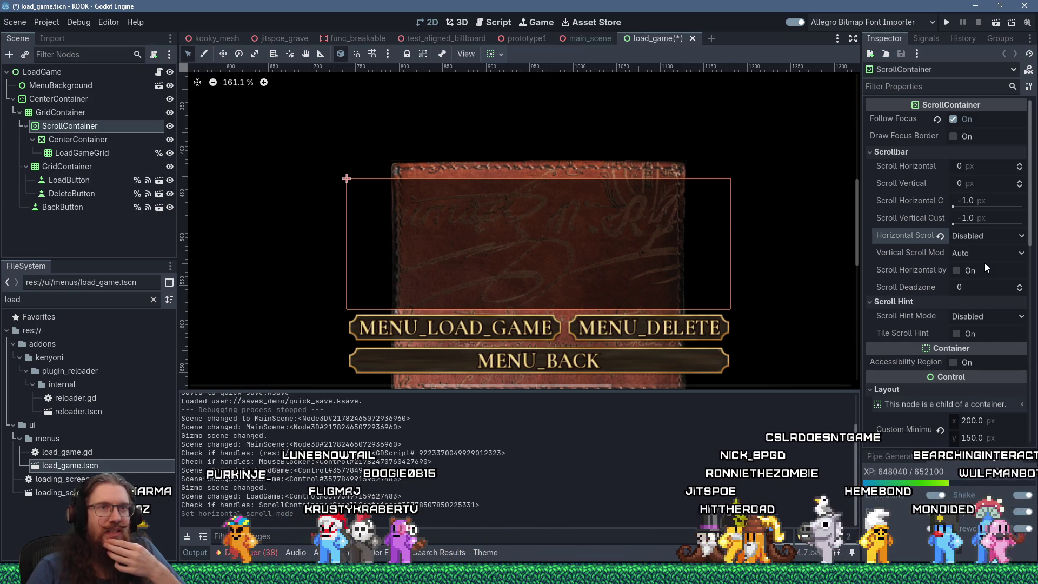
{"action": "mouse_move", "coordinate": [928, 268]}
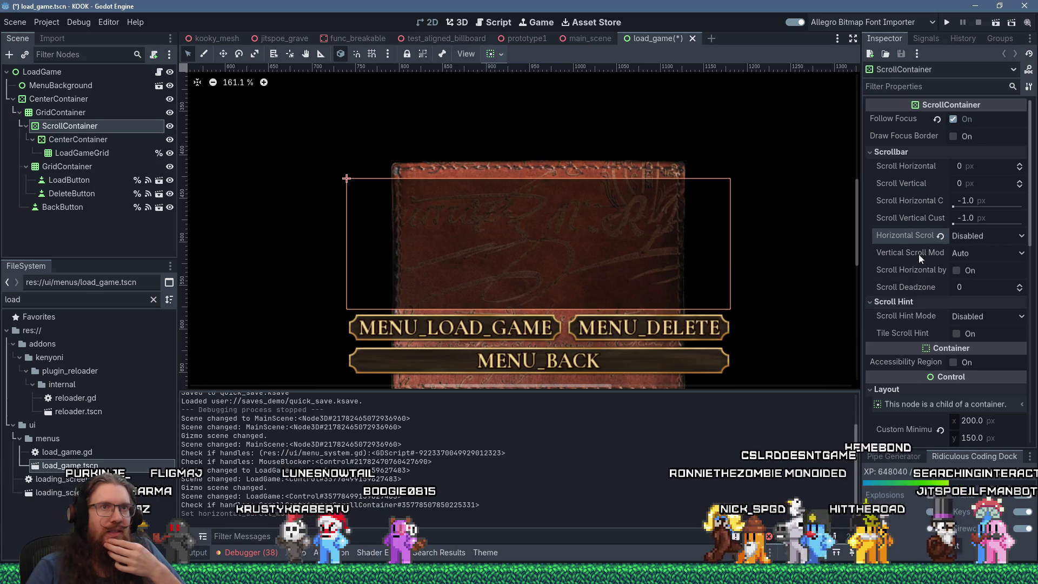
{"action": "scroll", "coordinate": [941, 321], "scroll_direction": "down", "scroll_amount": 3}
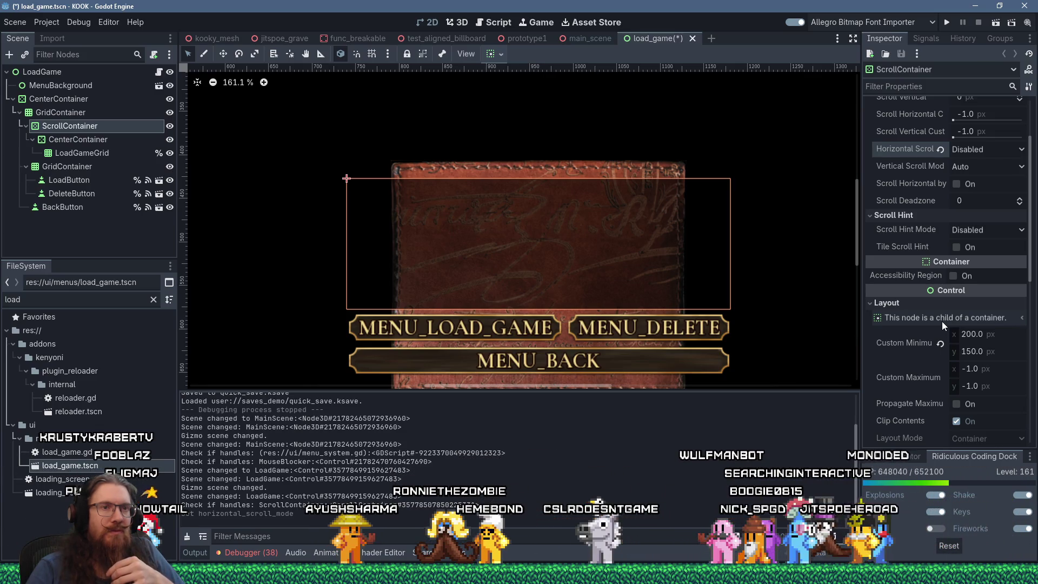
{"action": "scroll", "coordinate": [942, 321], "scroll_direction": "down", "scroll_amount": 5}
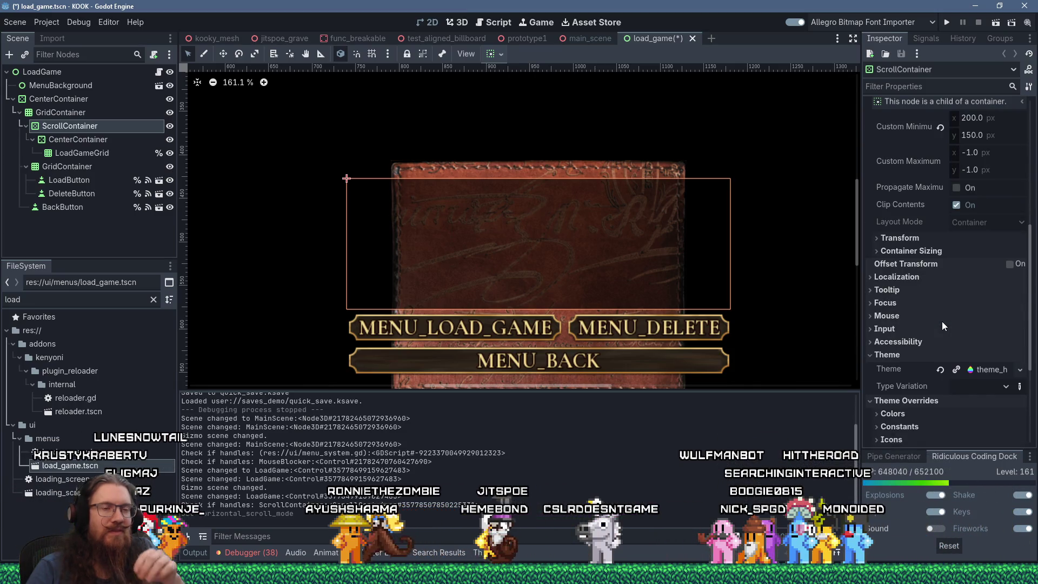
{"action": "scroll", "coordinate": [942, 320], "scroll_direction": "up", "scroll_amount": 7}
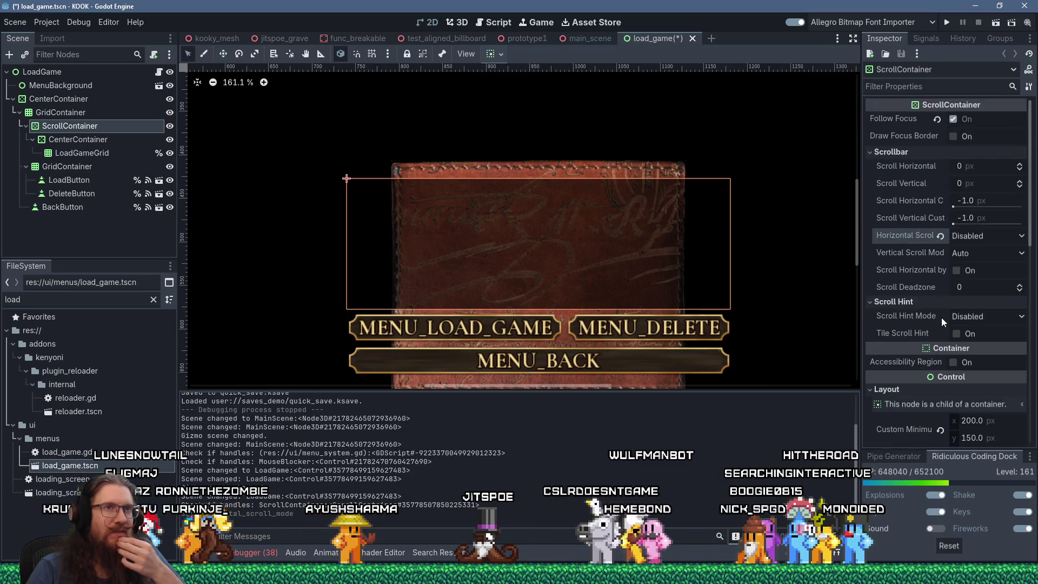
{"action": "left_click", "coordinate": [917, 89]}
{"action": "type", "text": "margin"}
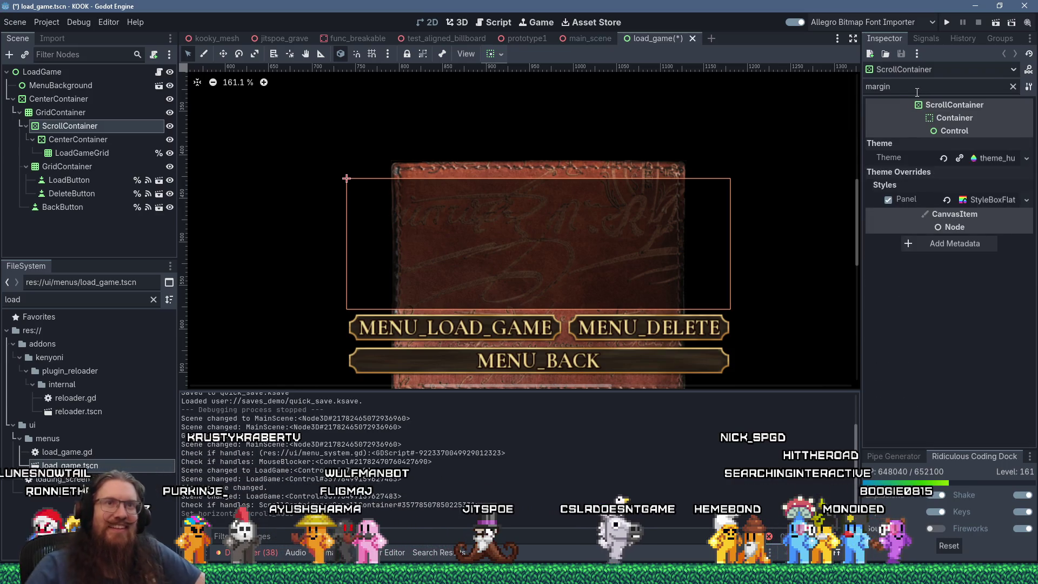